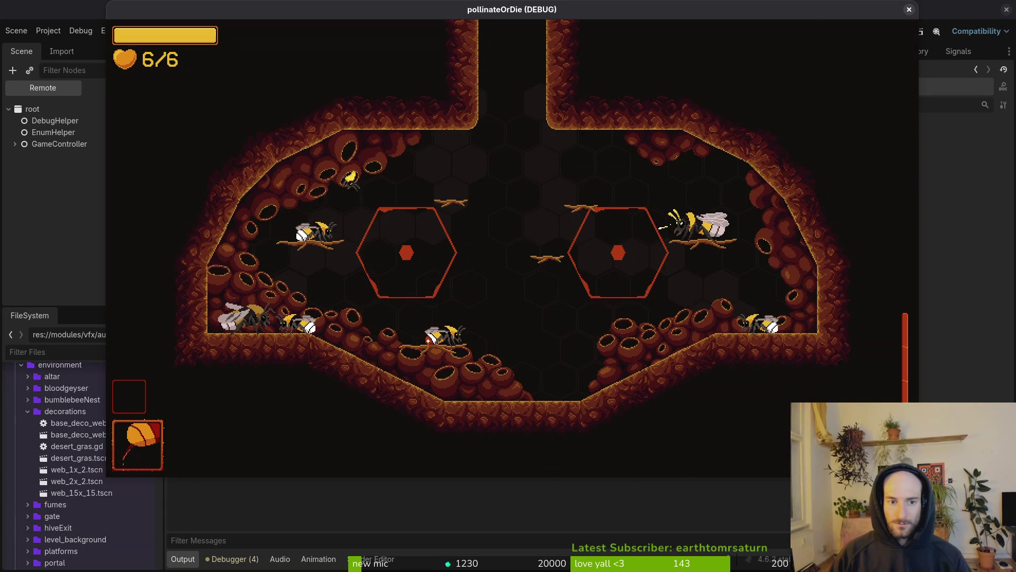
# Step: Restart the game and enter the hive level to check the larva spawn, then stop it
pyautogui.click(910, 10)
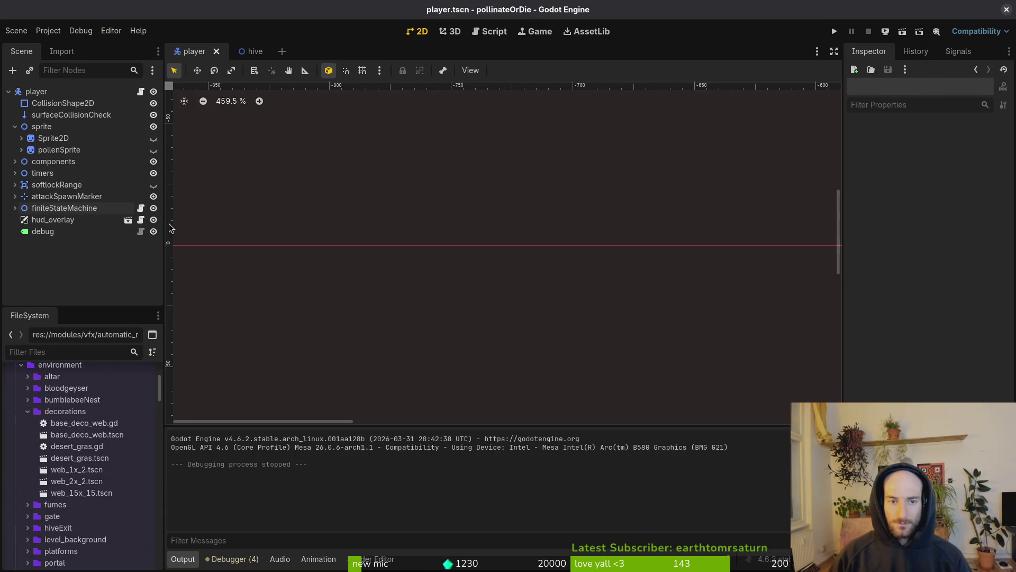
pyautogui.click(834, 31)
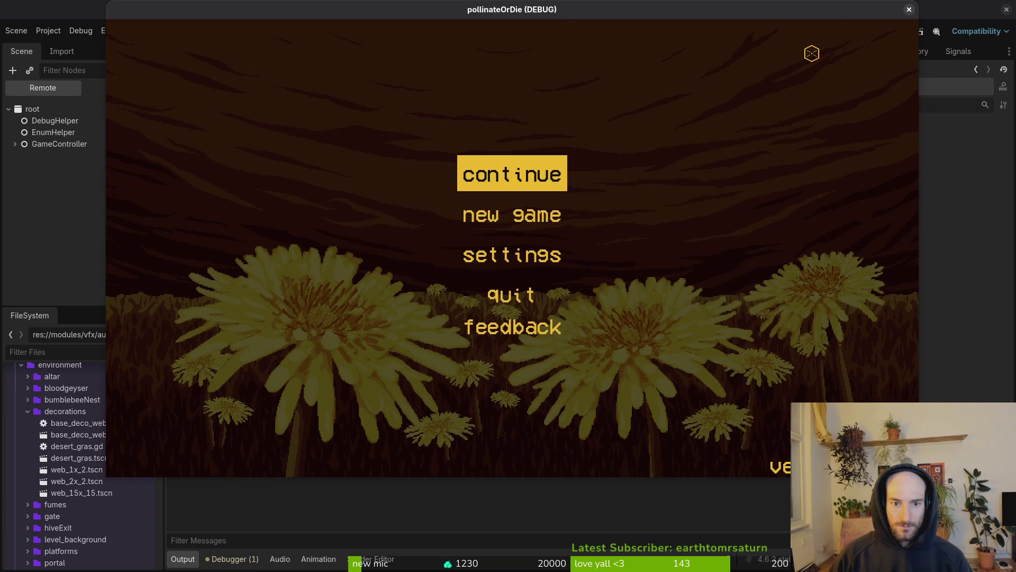
pyautogui.press('Return')
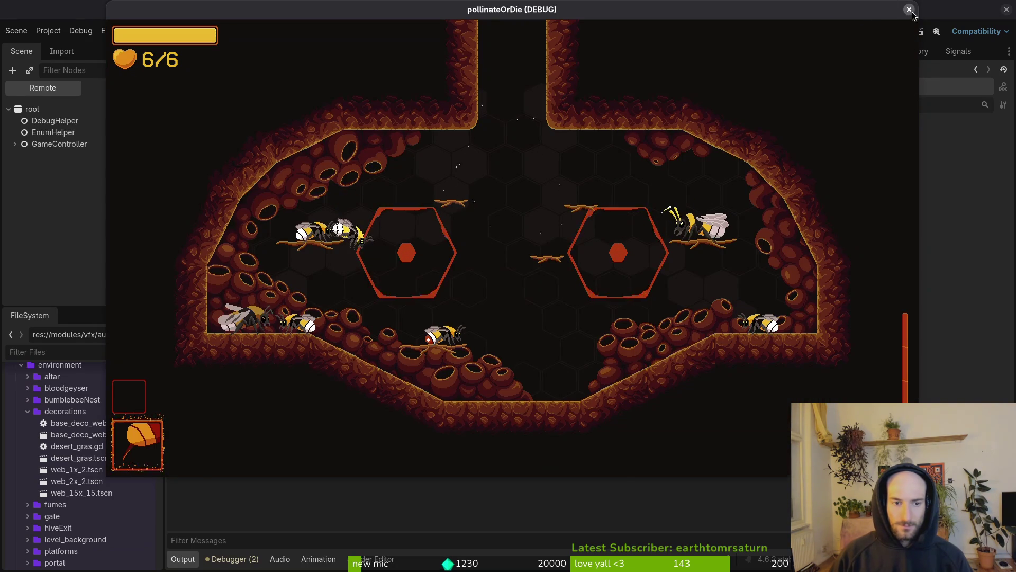
pyautogui.click(909, 10)
# Step: Glance at the spawning script, then select the player's Sprite2D node in the Scene tree
pyautogui.hotkey('alt', 'Tab')
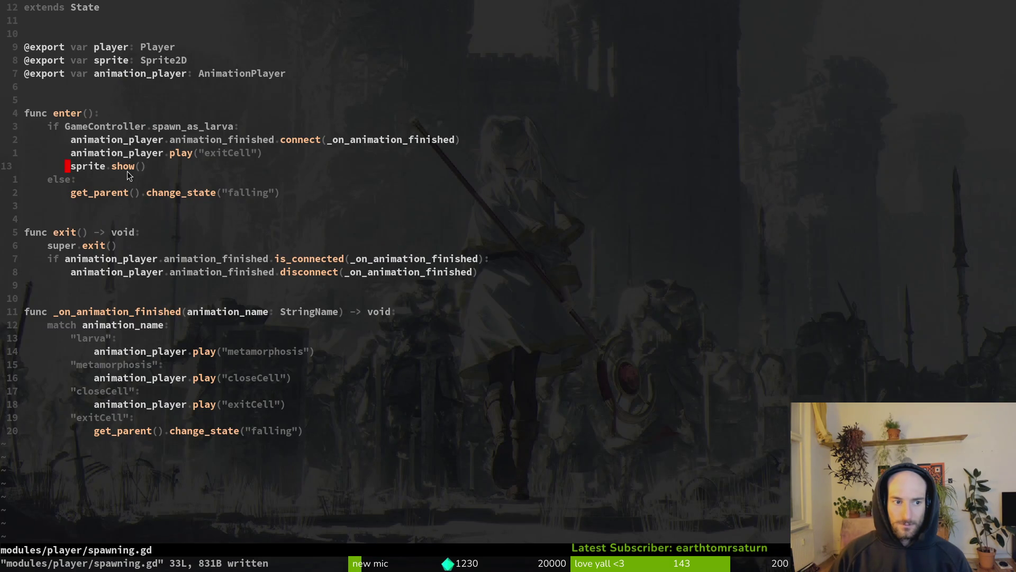
pyautogui.hotkey('alt', 'Tab')
pyautogui.click(50, 138)
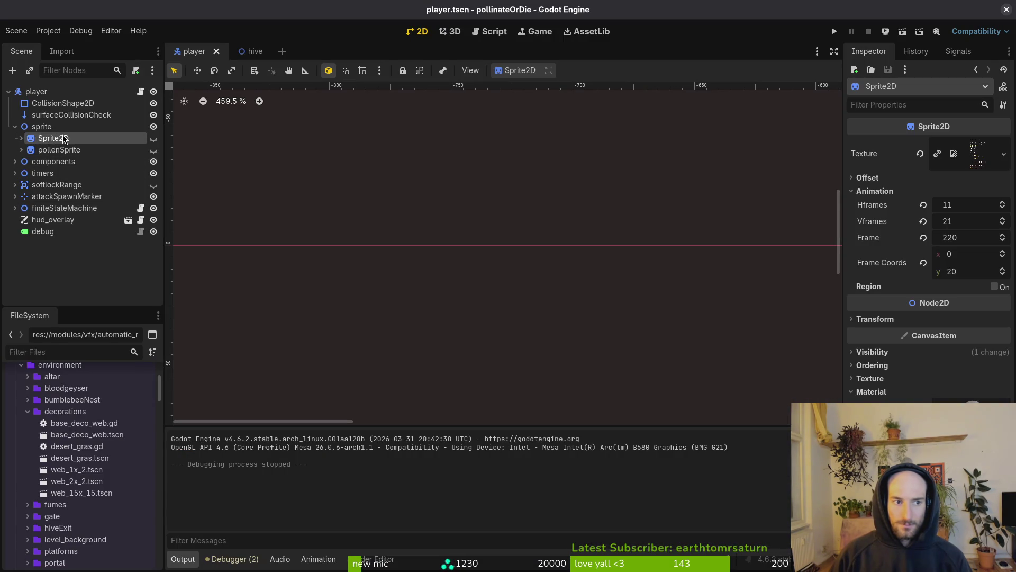
# Step: Set the RESET animation's visible key to off on the AnimationPlayer and save player.tscn
pyautogui.click(20, 138)
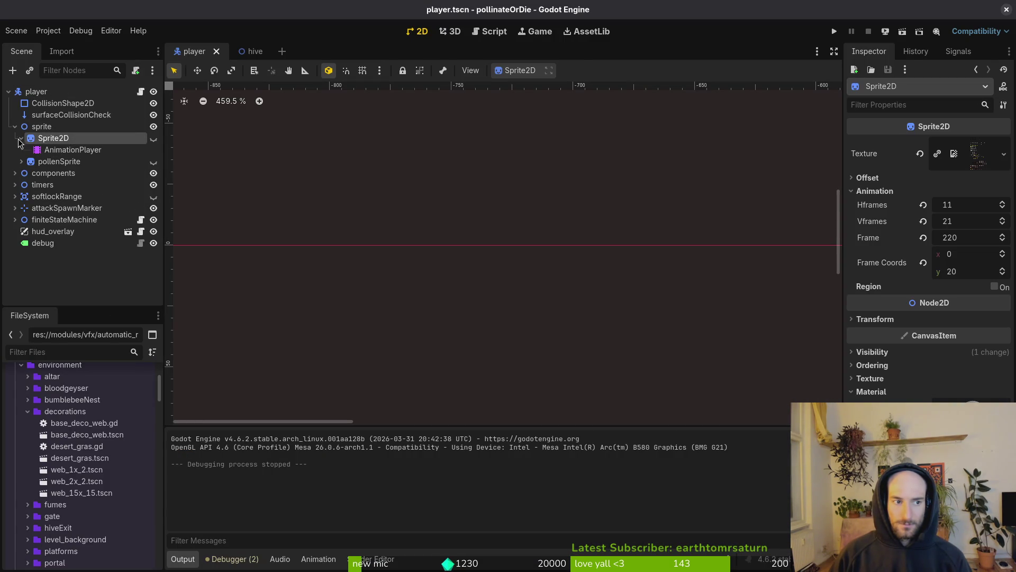
pyautogui.click(72, 150)
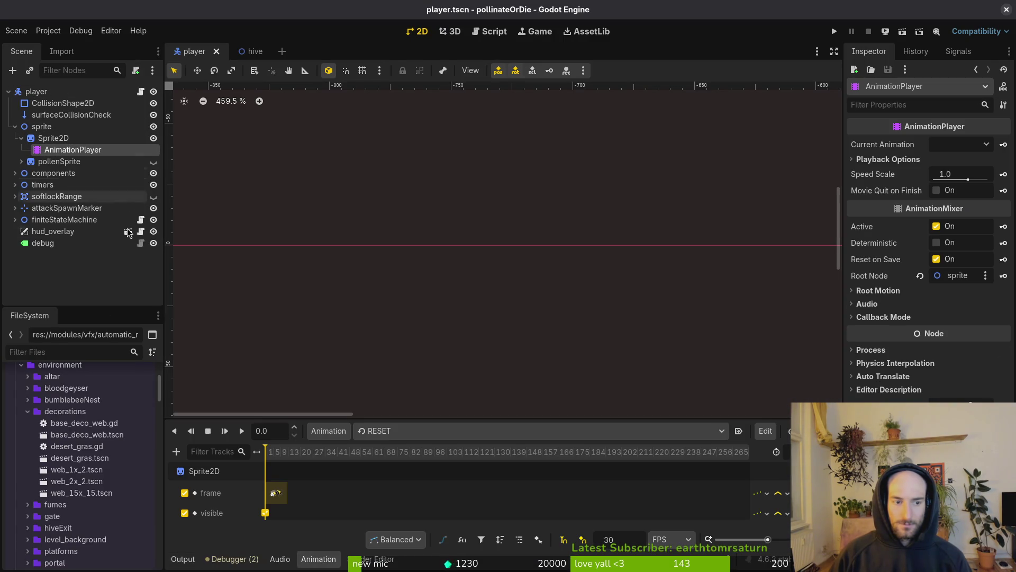
pyautogui.click(267, 514)
pyautogui.click(938, 162)
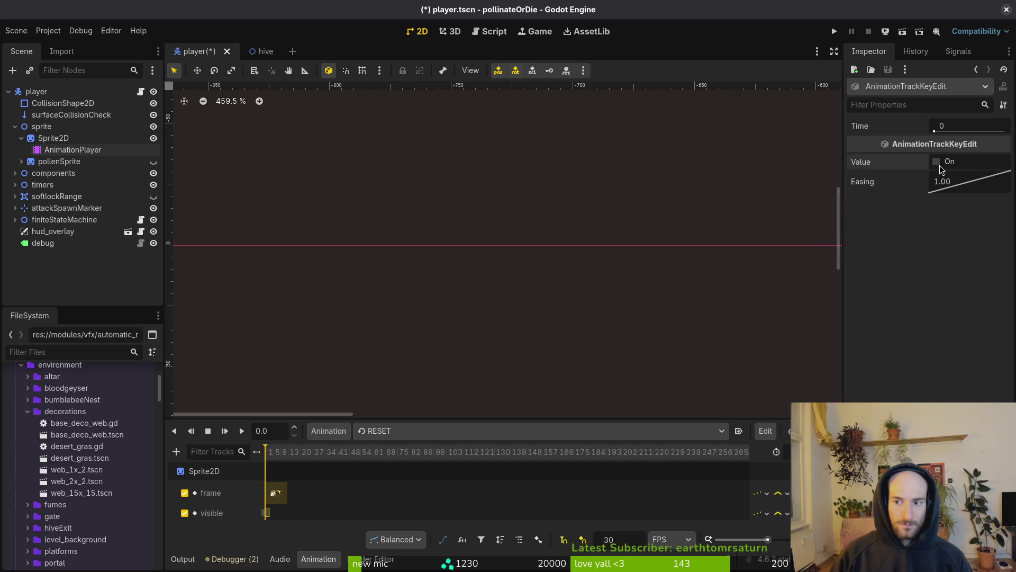
pyautogui.hotkey('ctrl', 's')
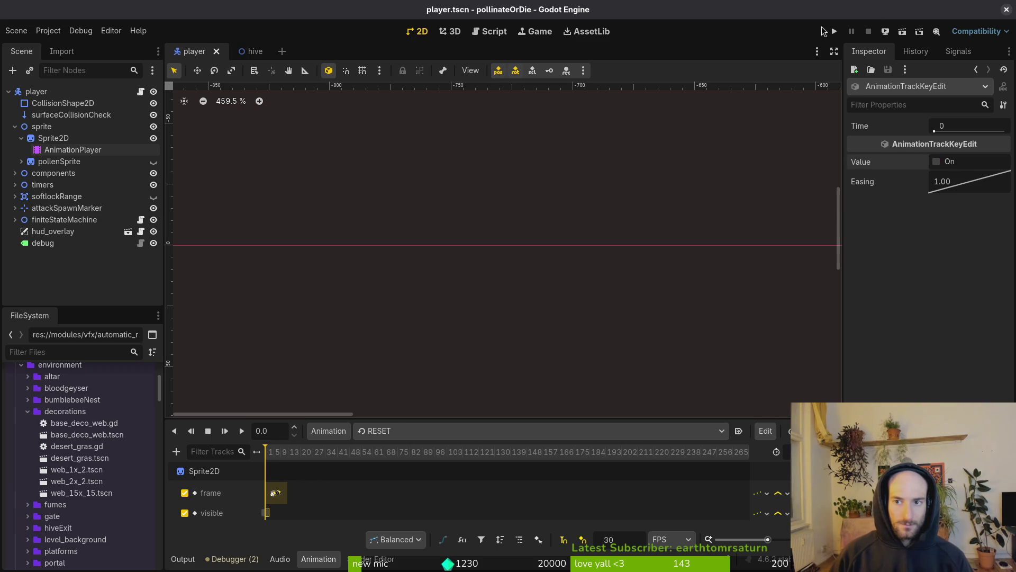
# Step: Test-run the game into the hive level, then stop it
pyautogui.click(834, 31)
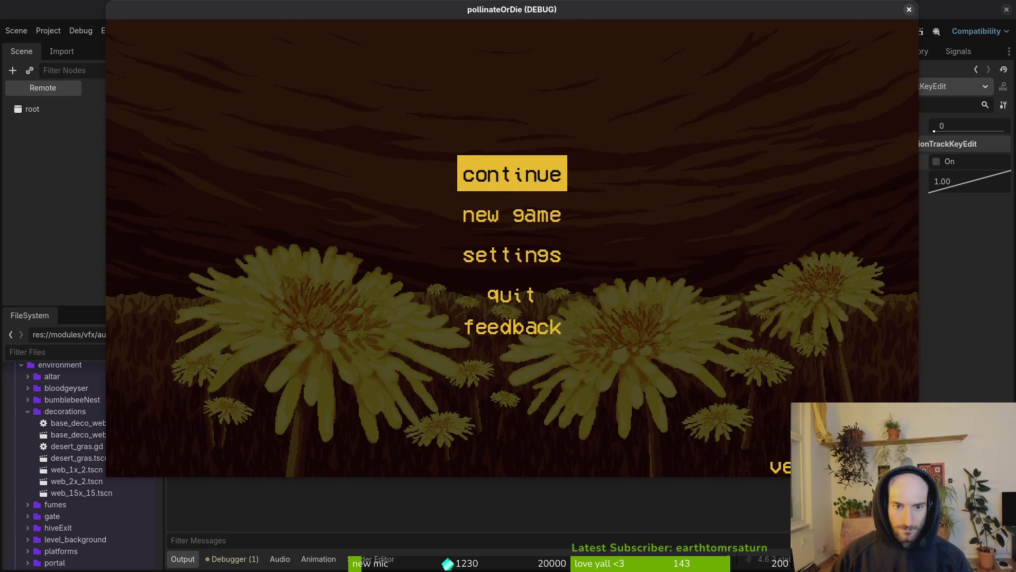
pyautogui.press('Return')
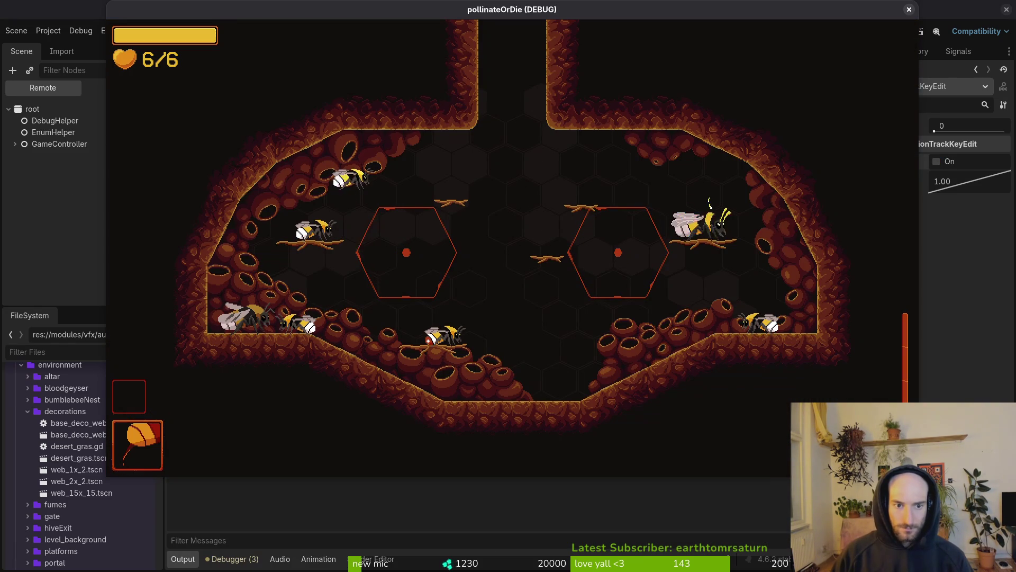
pyautogui.moveTo(916, 15); pyautogui.dragTo(907, 15)
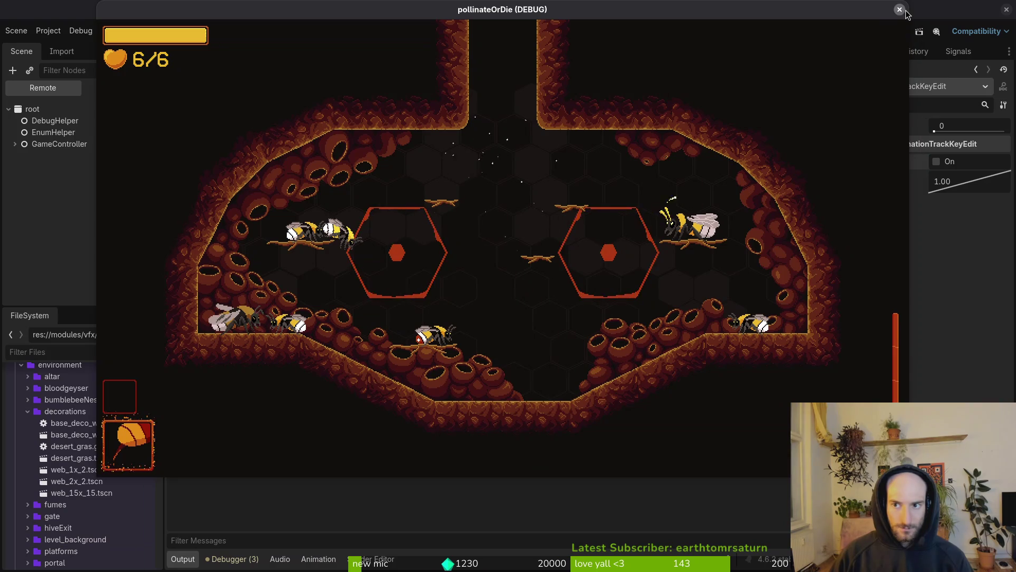
pyautogui.click(900, 9)
pyautogui.click(61, 139)
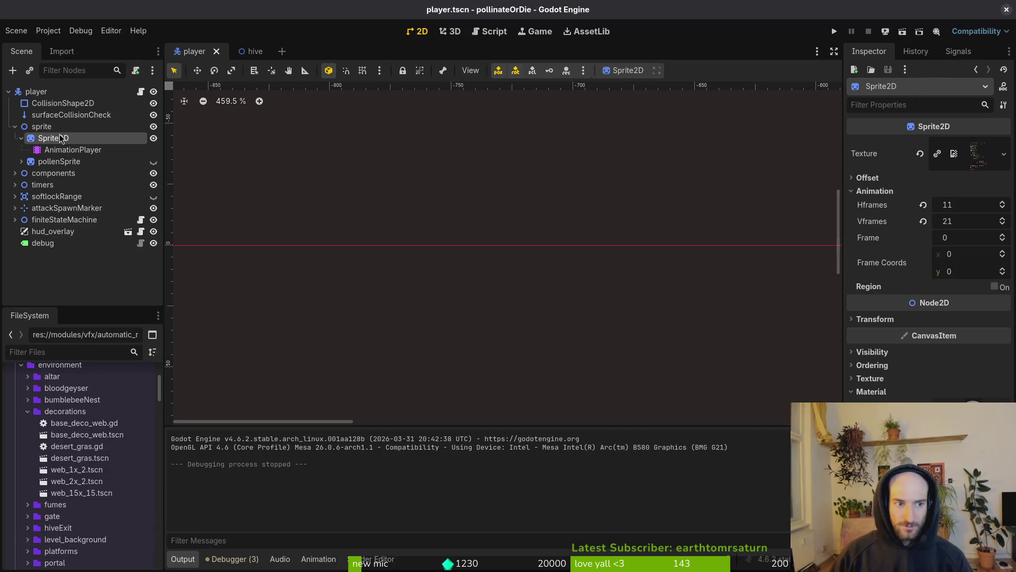
pyautogui.click(73, 150)
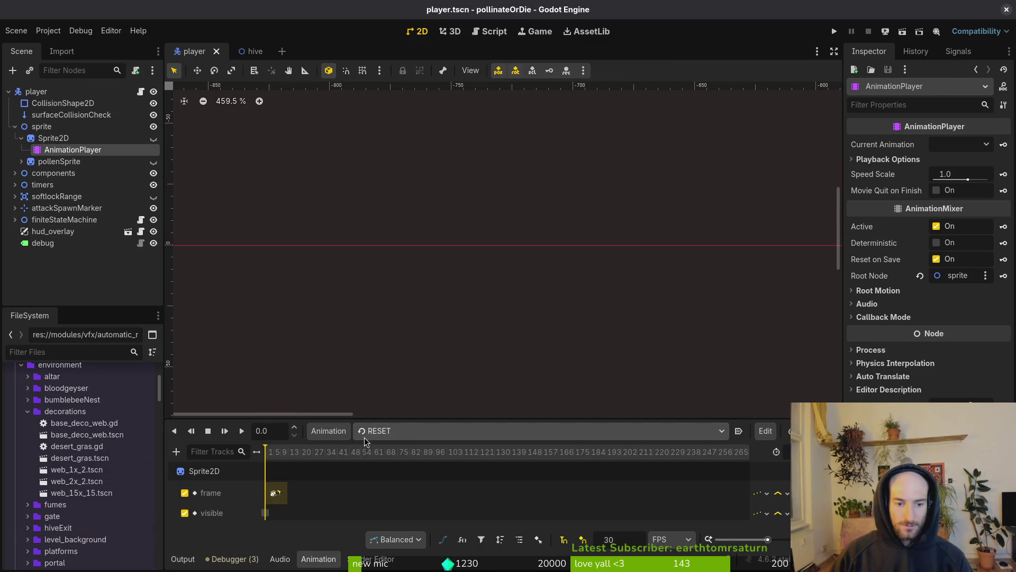
pyautogui.click(361, 436)
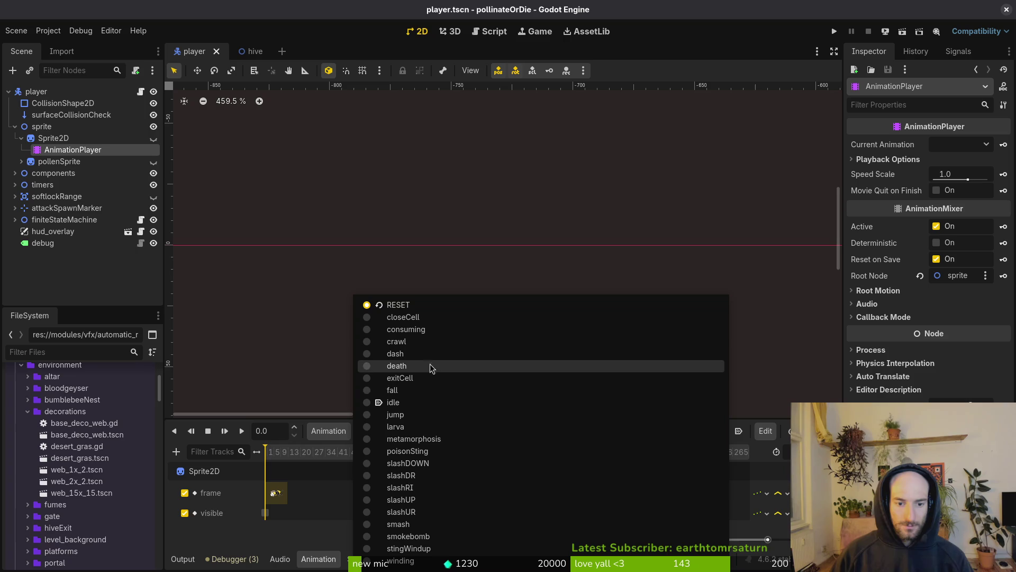
pyautogui.click(437, 439)
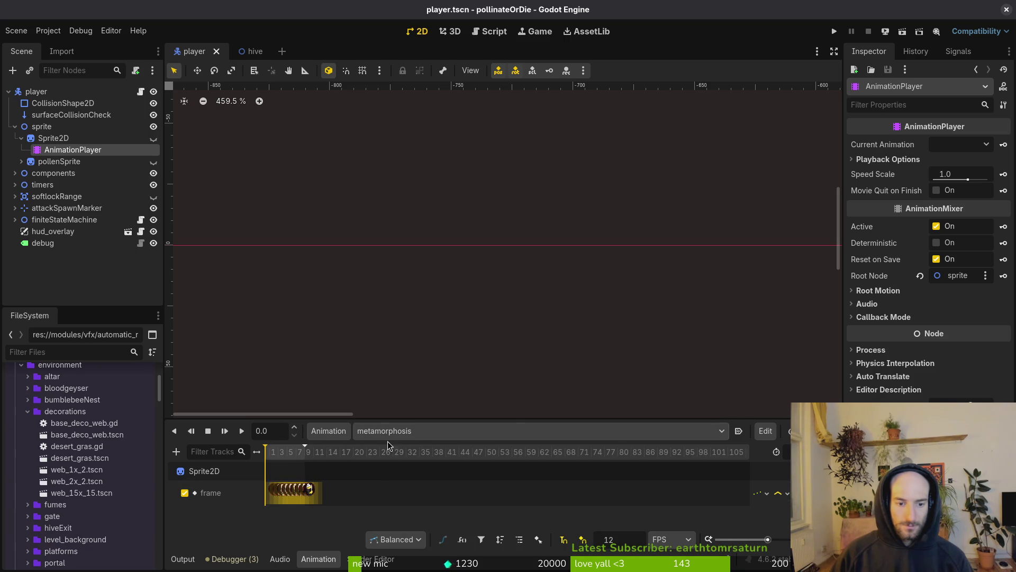
pyautogui.click(379, 429)
pyautogui.click(424, 378)
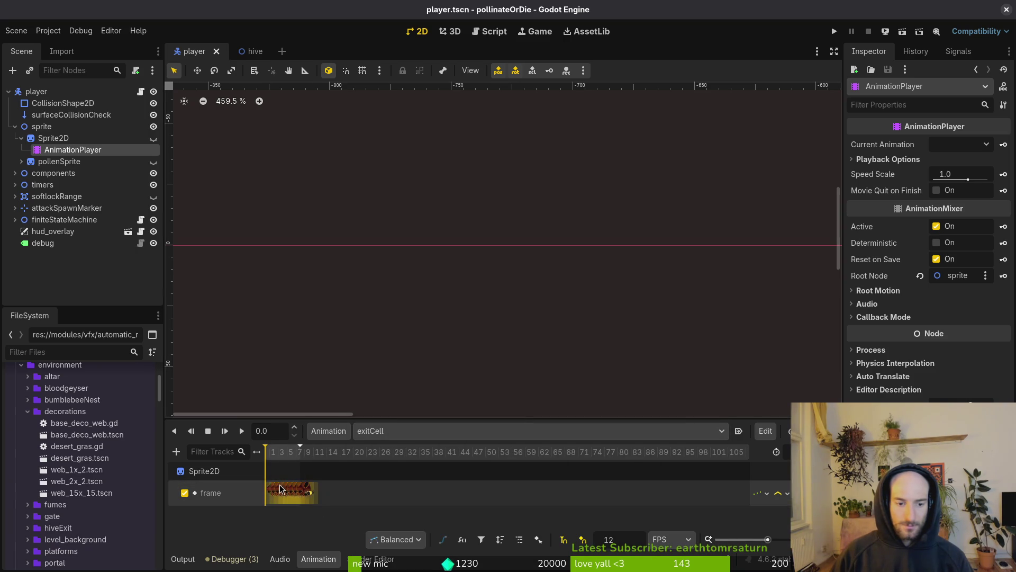
pyautogui.keyDown('ctrl'); pyautogui.scroll(4, 280, 488); pyautogui.keyUp('ctrl')
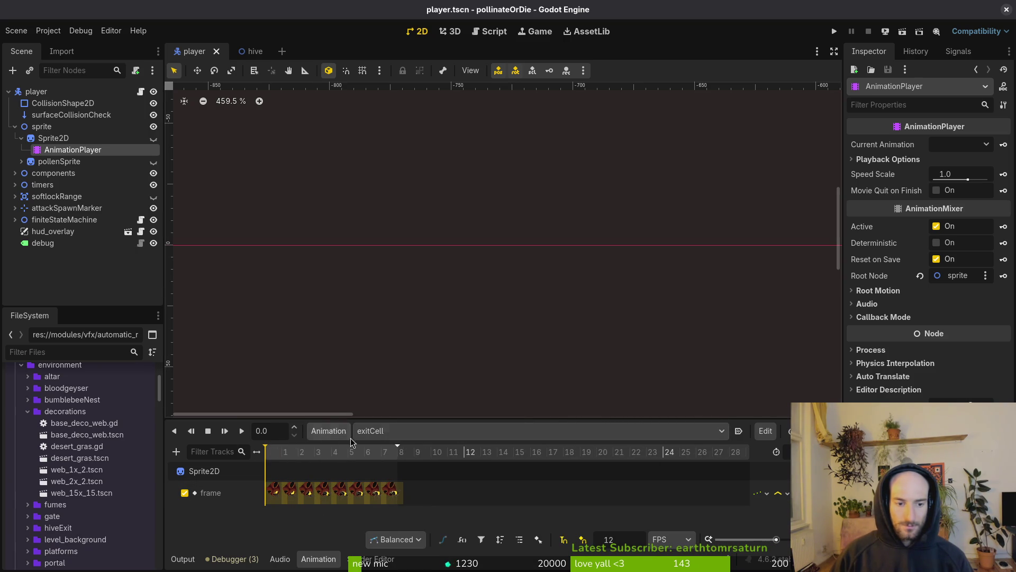
pyautogui.click(370, 431)
pyautogui.click(381, 303)
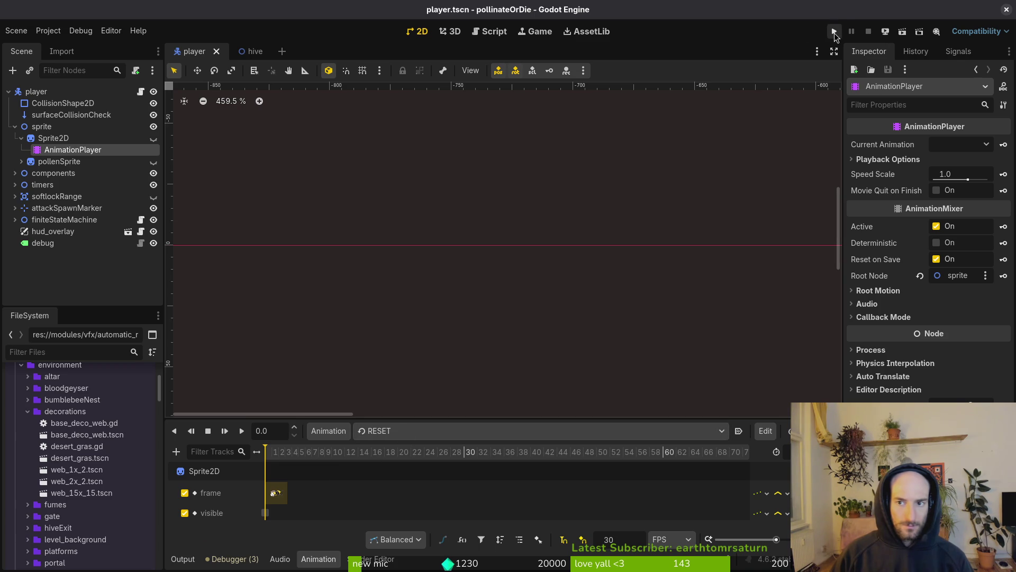
pyautogui.click(101, 137)
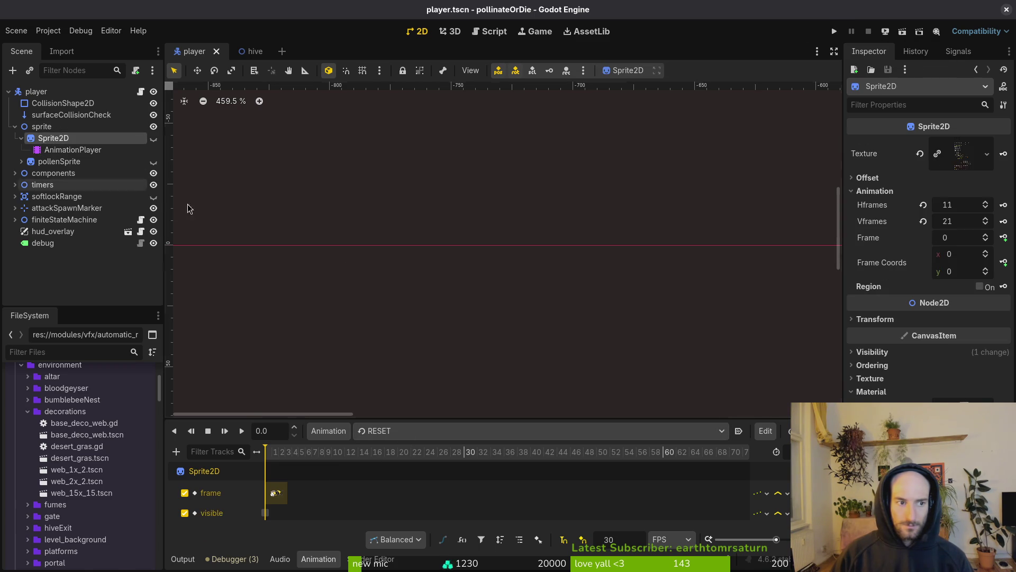
# Step: Test-run the game with F5 into the hive level, then stop it with F8
pyautogui.hotkey('alt', 'Tab')
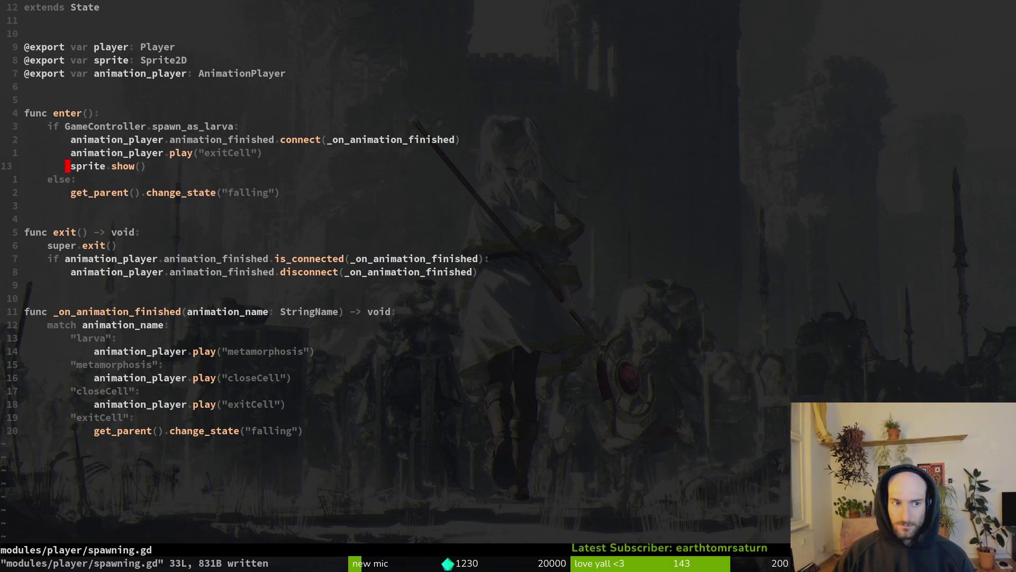
pyautogui.hotkey('alt', 'Tab')
pyautogui.press('F5')
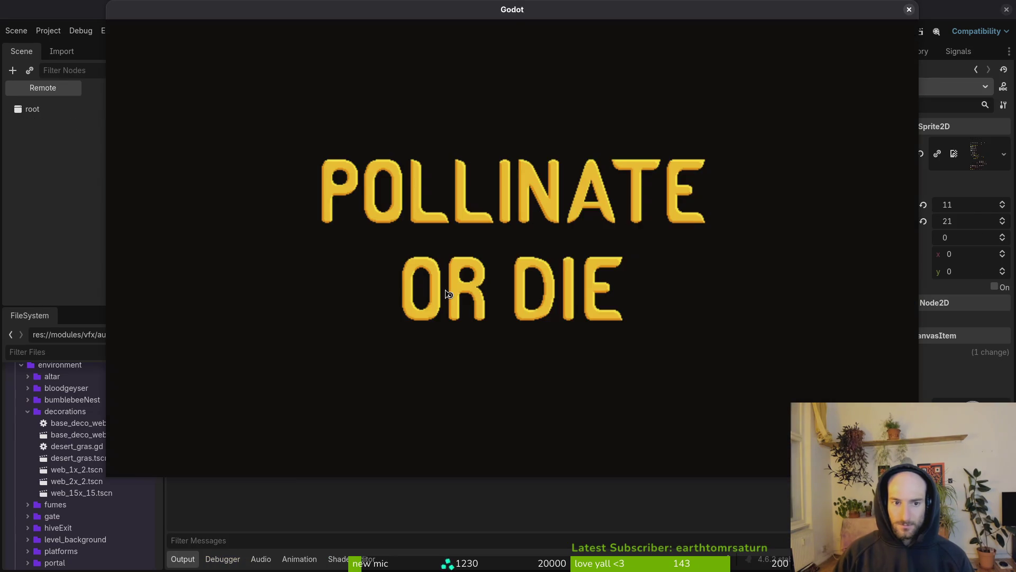
pyautogui.press('Return')
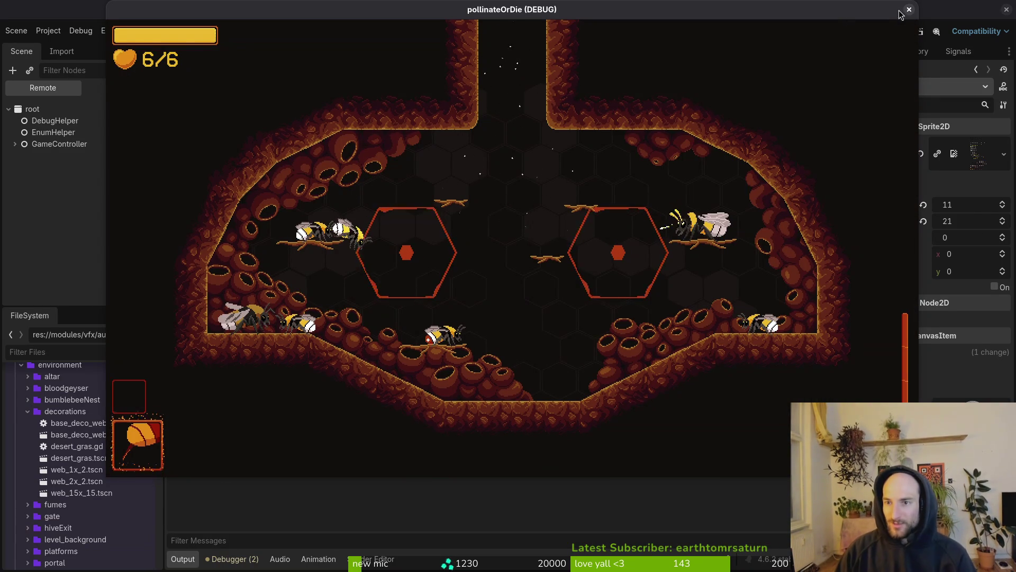
pyautogui.press('F8')
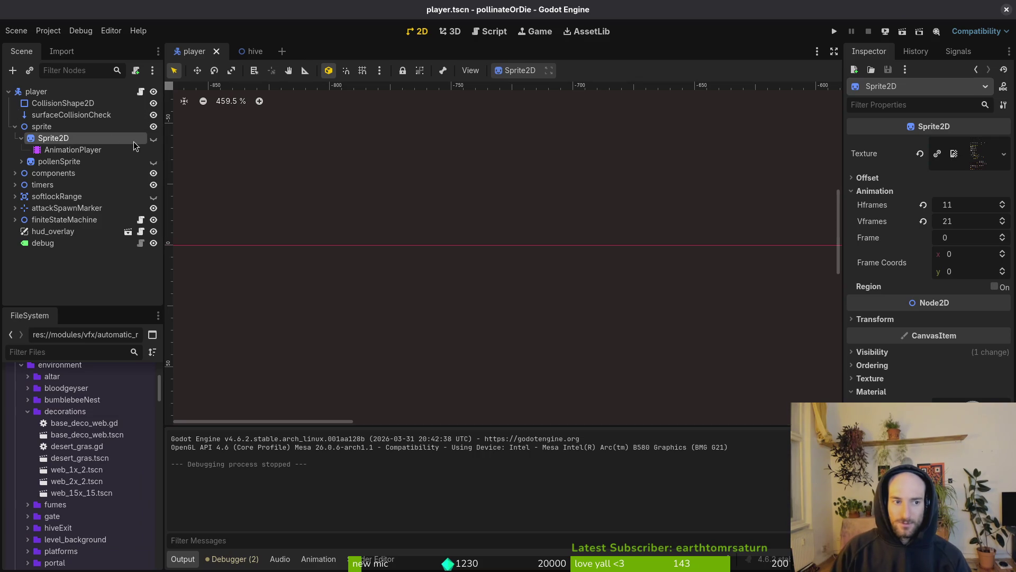
# Step: Delete the sprite.show() line from spawning.gd's larva branch and save it
pyautogui.hotkey('alt', 'Tab')
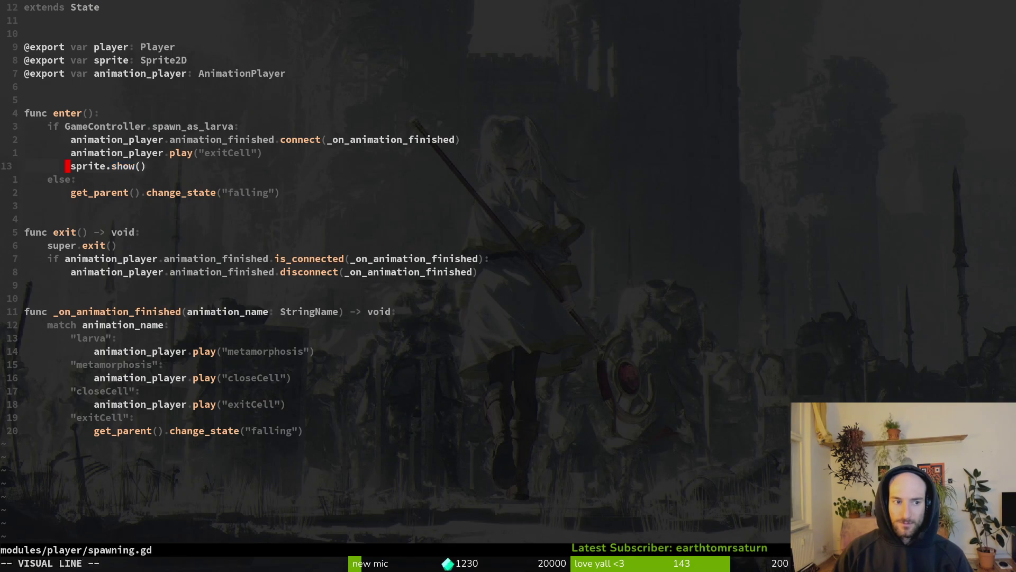
pyautogui.press('d')
pyautogui.press('d')
pyautogui.hotkey('alt', 'Tab')
# Step: Run the game into the hive again to check the spawn, then stop it
pyautogui.press('F5')
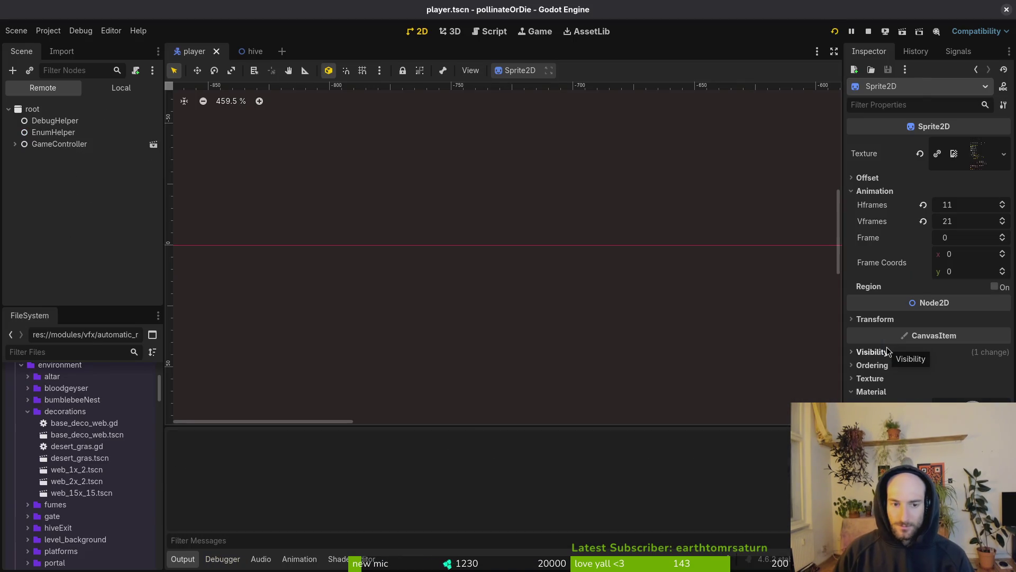
pyautogui.press('Return')
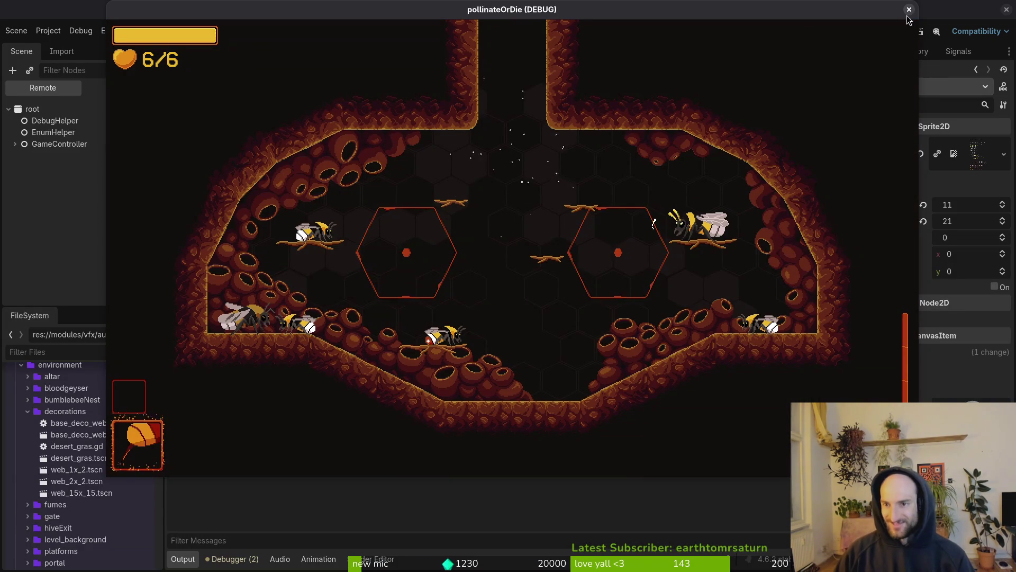
pyautogui.press('F8')
pyautogui.hotkey('alt', 'Tab')
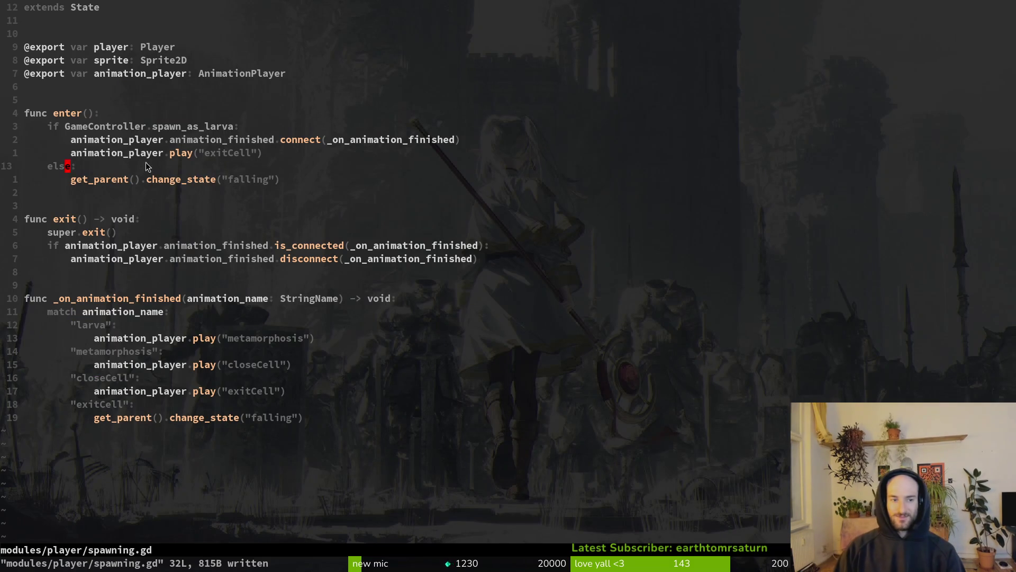
# Step: Undo the deletion to restore sprite.show() in spawning.gd and save
pyautogui.moveTo(157, 157); pyautogui.dragTo(150, 157)
pyautogui.press('c')
pyautogui.press('Escape')
pyautogui.write('u')
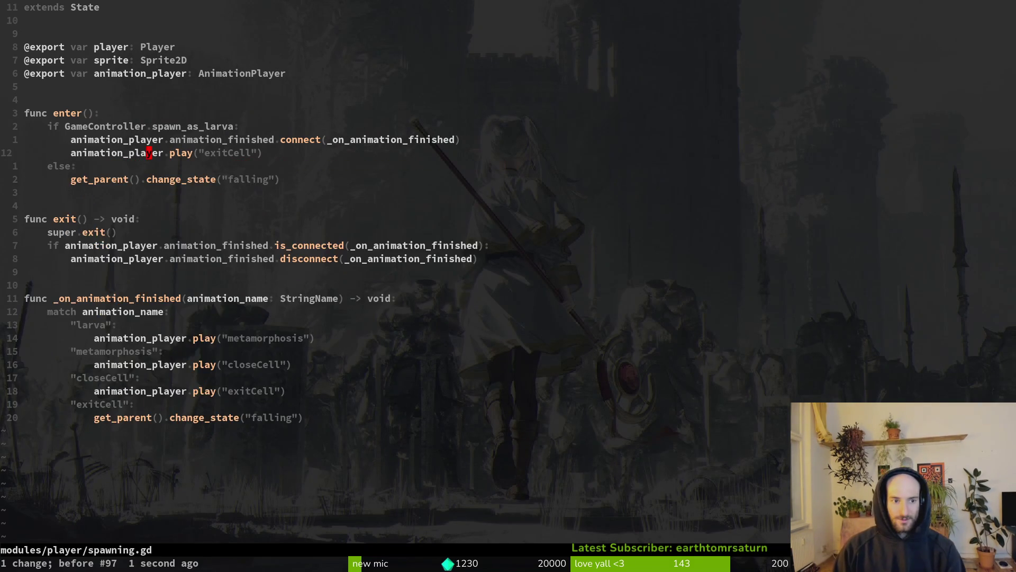
pyautogui.write('u:w')
pyautogui.press('Return')
# Step: Add a new line above sprite.show() and type 'await get_tree()' using completion
pyautogui.press('O')
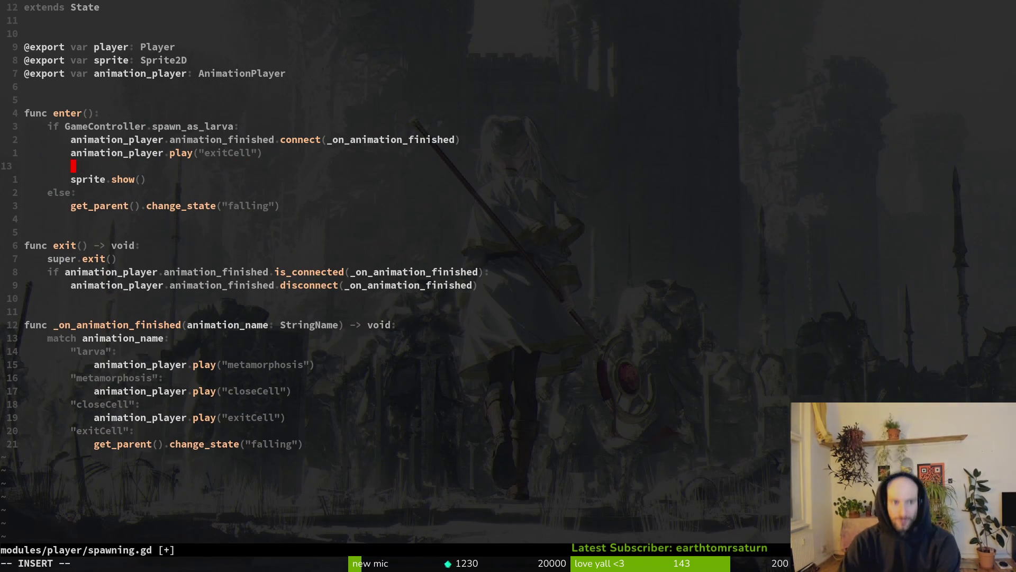
pyautogui.press('j')
pyautogui.press('j')
pyautogui.write('O')
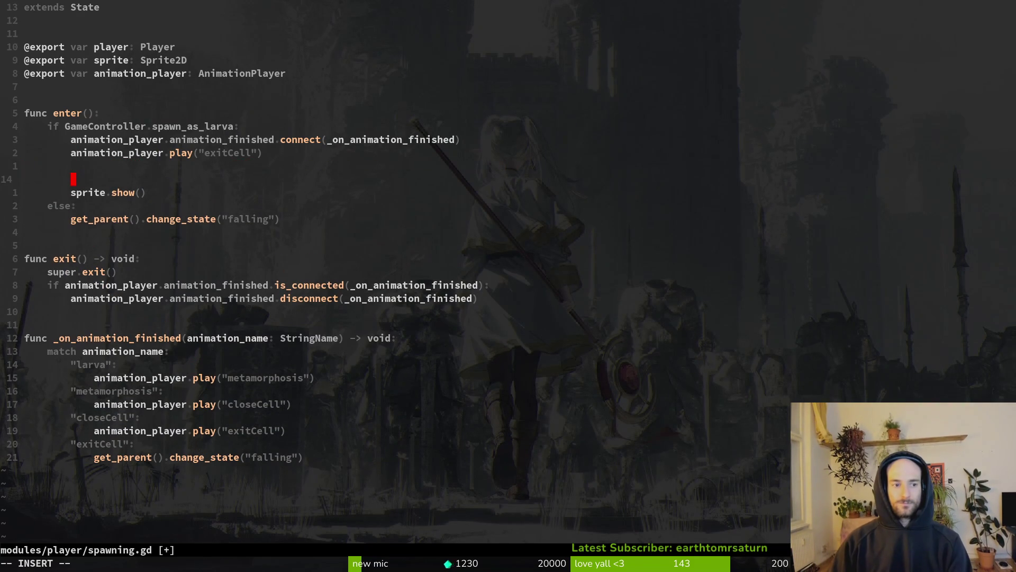
pyautogui.write('ait _ph')
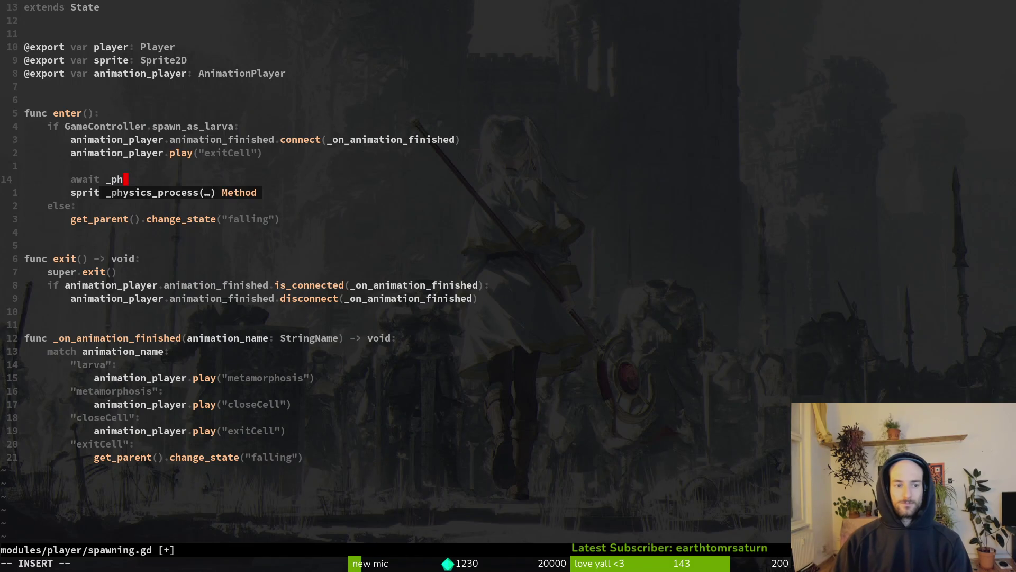
pyautogui.press('BackSpace')
pyautogui.press('BackSpace')
pyautogui.write('f')
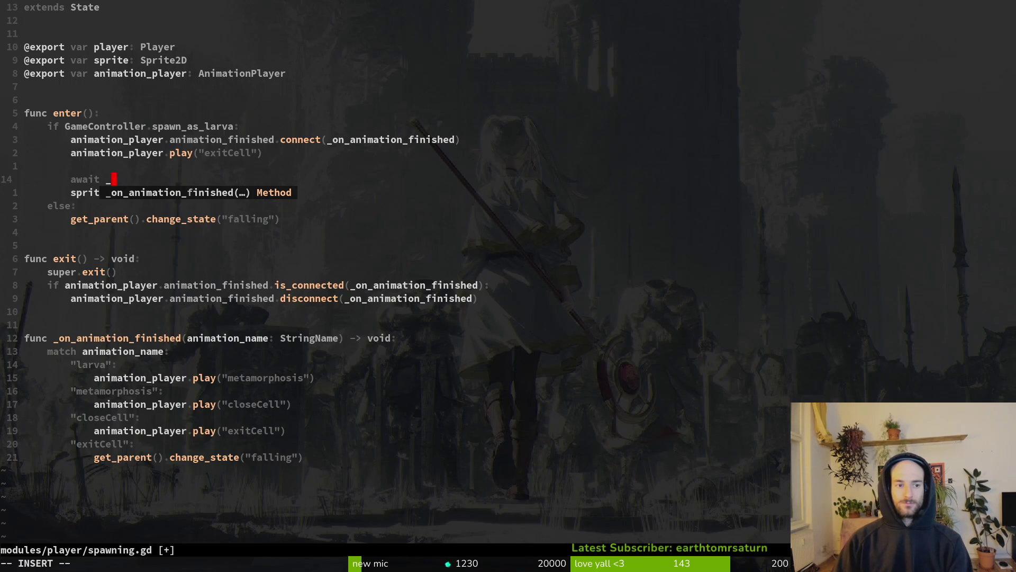
pyautogui.press('BackSpace')
pyautogui.write('pr')
pyautogui.press('BackSpace')
pyautogui.write('fra')
pyautogui.press('BackSpace')
pyautogui.press('BackSpace')
pyautogui.press('BackSpace')
pyautogui.write('p')
pyautogui.press('BackSpace')
pyautogui.write('fr')
pyautogui.press('BackSpace')
pyautogui.press('BackSpace')
pyautogui.write('o')
pyautogui.press('BackSpace')
pyautogui.press('BackSpace')
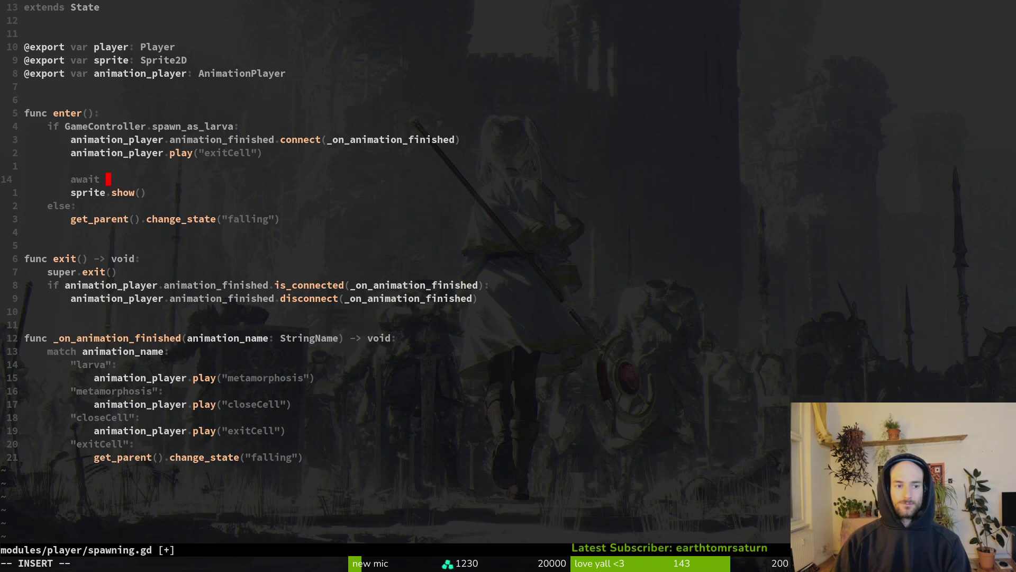
pyautogui.write('get_')
pyautogui.write('tr')
pyautogui.press('Return')
# Step: Complete the line as 'await get_tree().physics_frame' and save the script
pyautogui.write('.')
pyautogui.write('p')
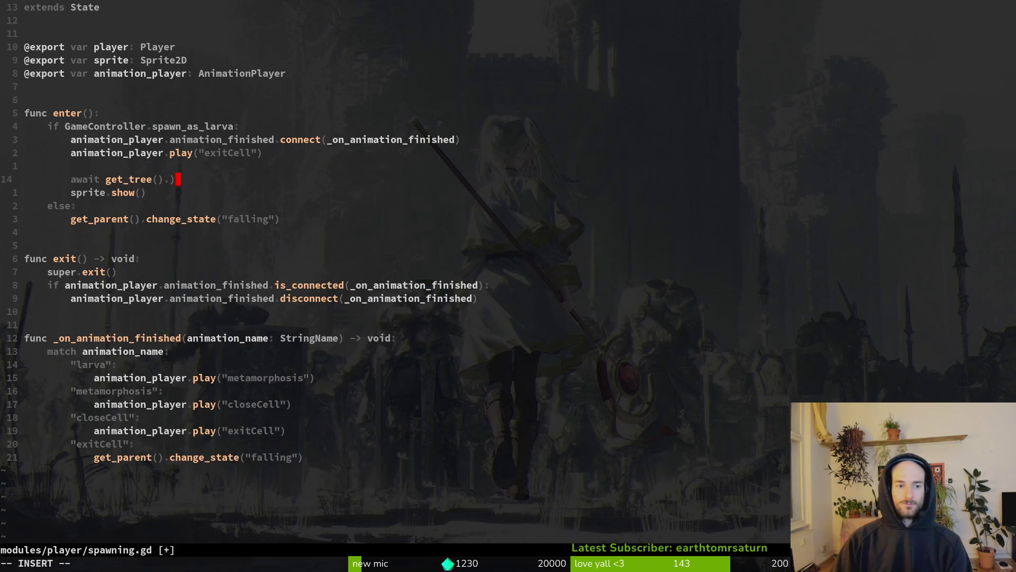
pyautogui.write('_')
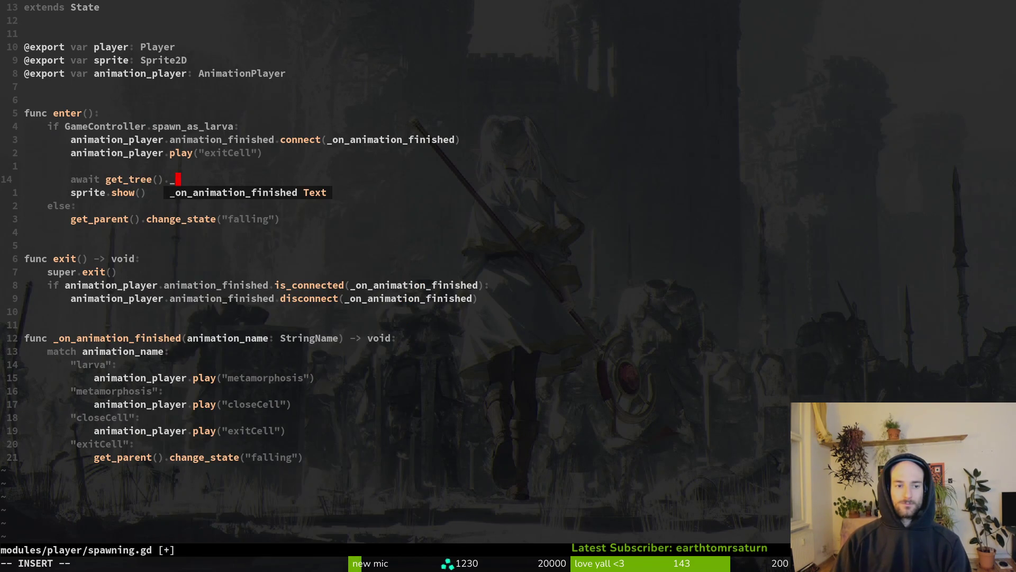
pyautogui.write('fra')
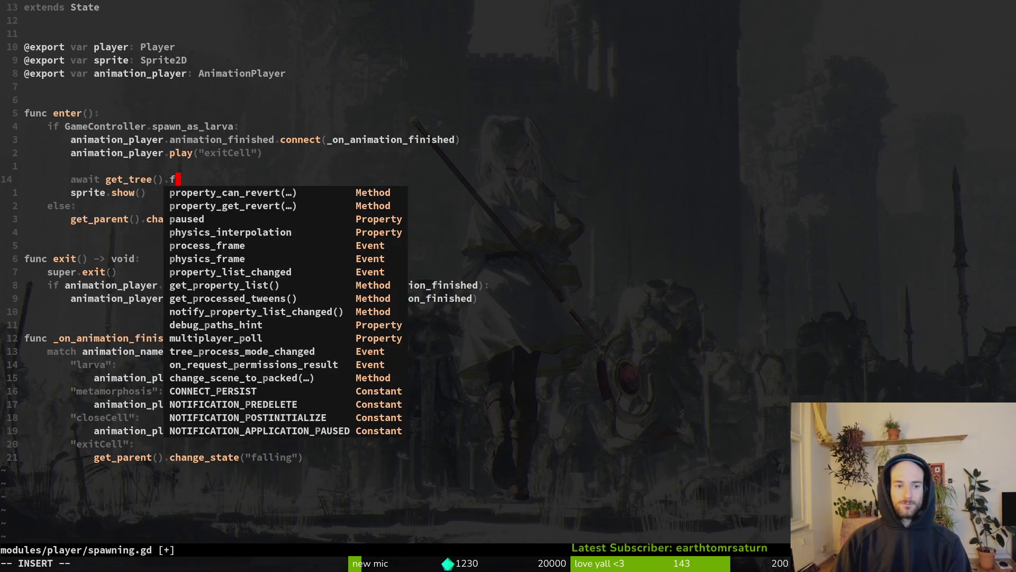
pyautogui.hotkey('ctrl', 'n')
pyautogui.hotkey('ctrl', 'n')
pyautogui.hotkey('ctrl', 'n')
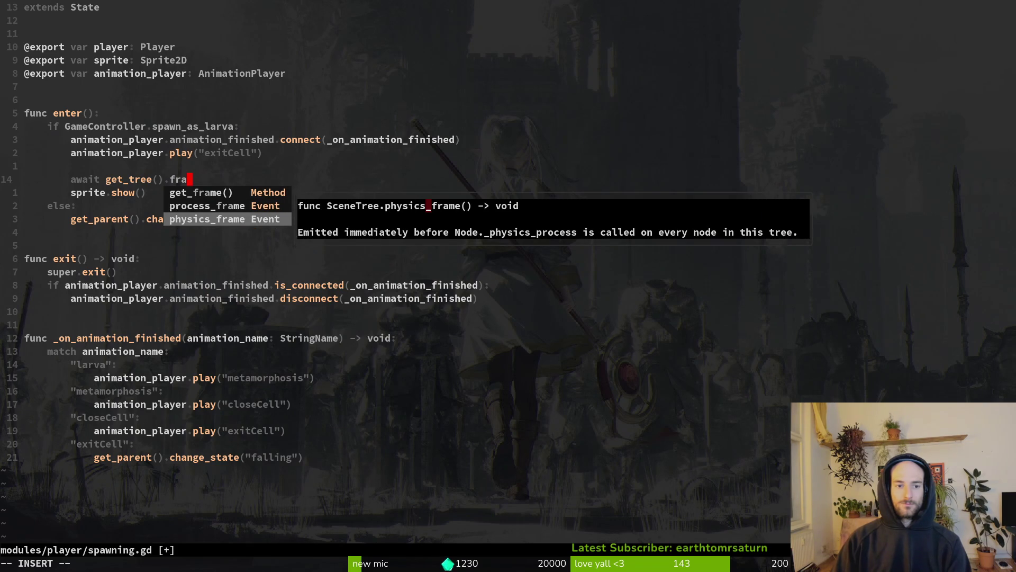
pyautogui.hotkey('ctrl', 'y')
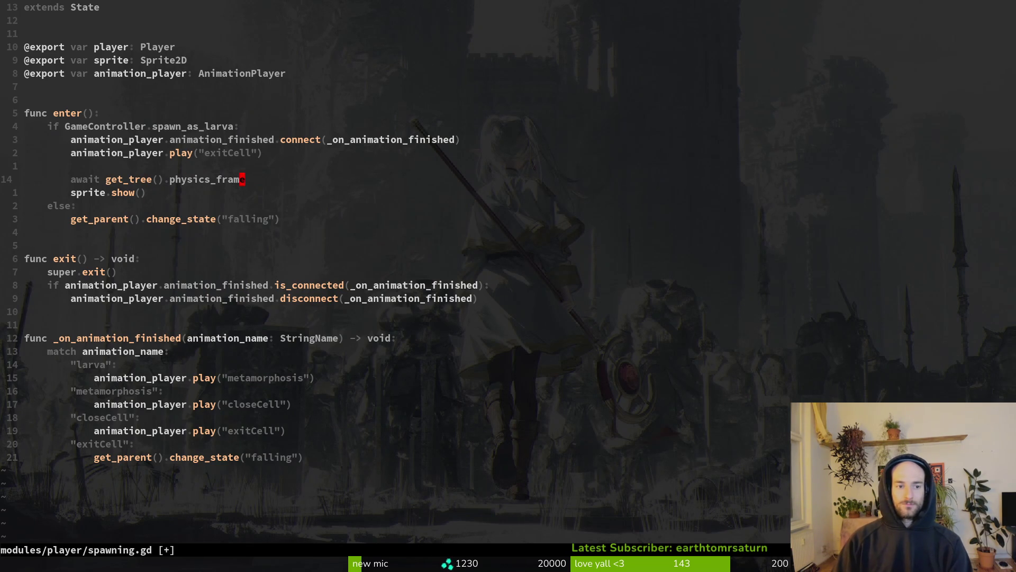
pyautogui.press('Escape')
pyautogui.write(':w')
pyautogui.press('Return')
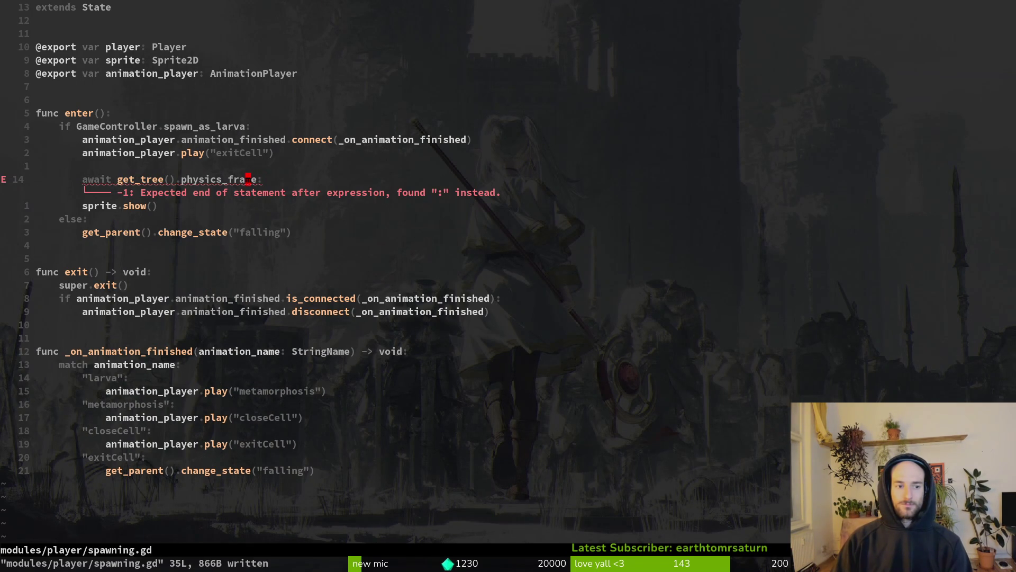
# Step: Remove the stray colon after physics_frame and the blank line above, then save
pyautogui.press('A')
pyautogui.press('BackSpace')
pyautogui.press('k')
pyautogui.press('d')
pyautogui.press('d')
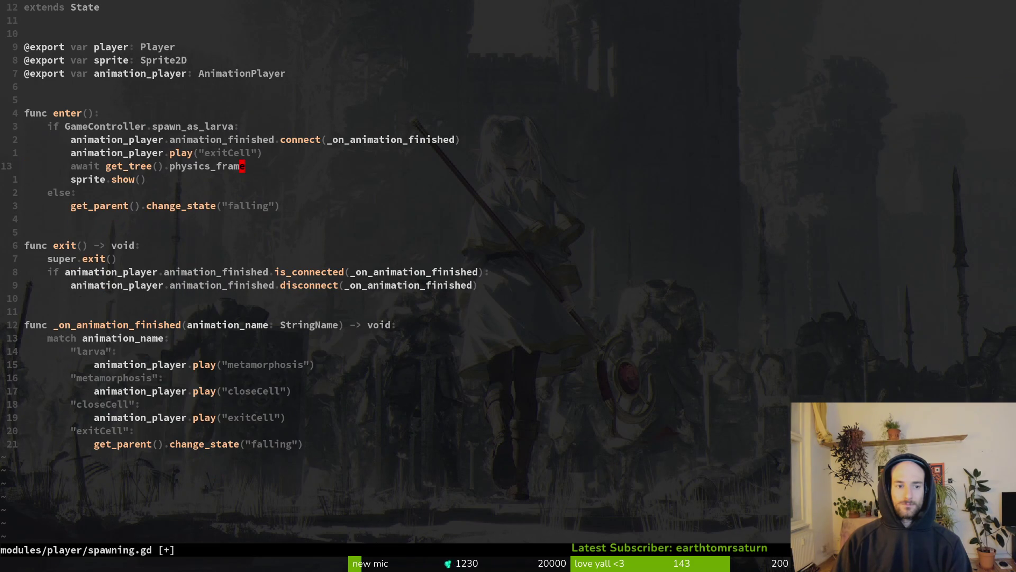
pyautogui.write(':w')
pyautogui.press('Return')
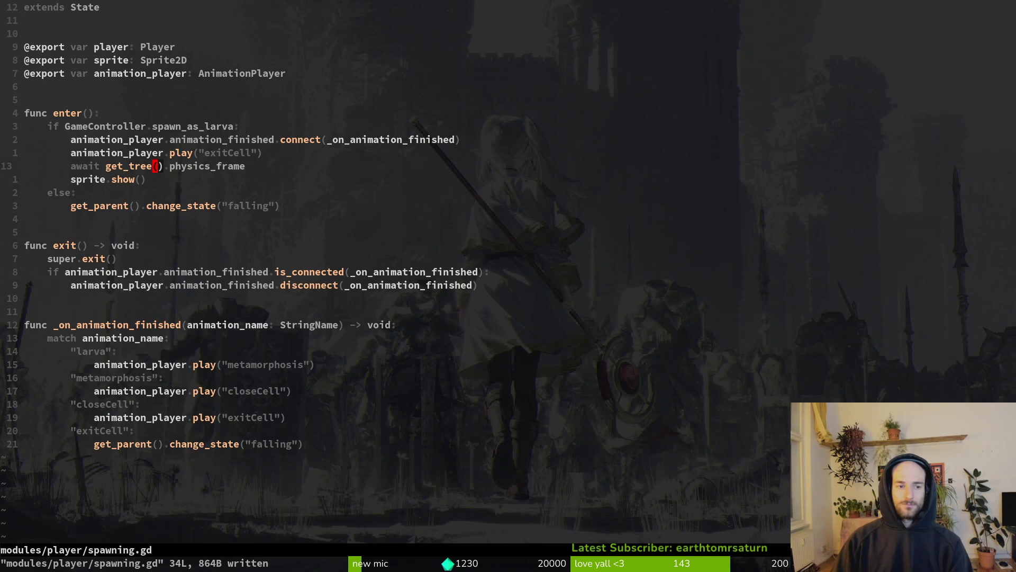
# Step: Select the get_tree().physics_frame expression to search the project for it
pyautogui.press('v')
pyautogui.press('w')
pyautogui.press('w')
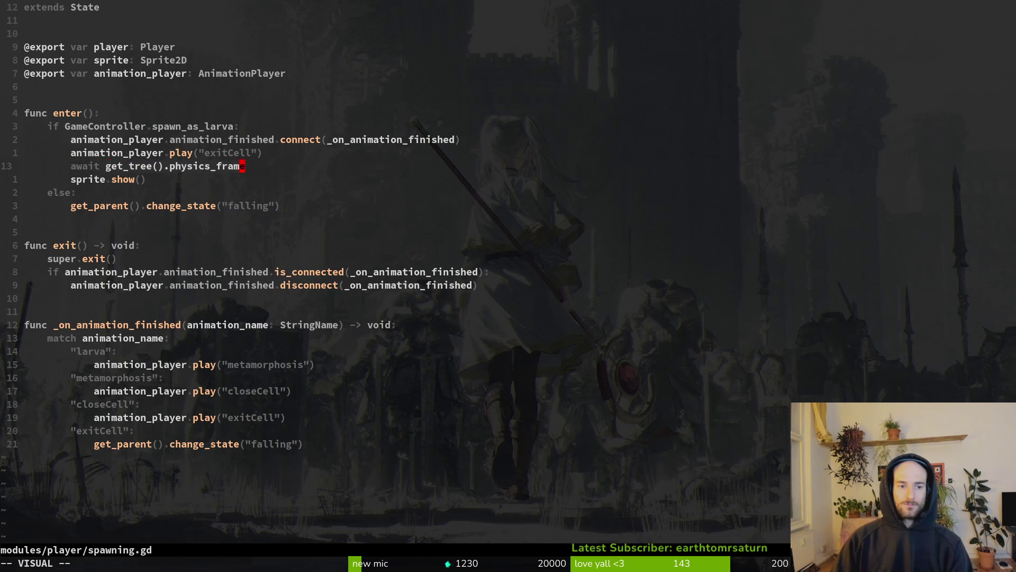
pyautogui.press('space')
# Step: Grep the project for the selected expression and preview its enemy.gd match
pyautogui.press('s')
pyautogui.press('w')
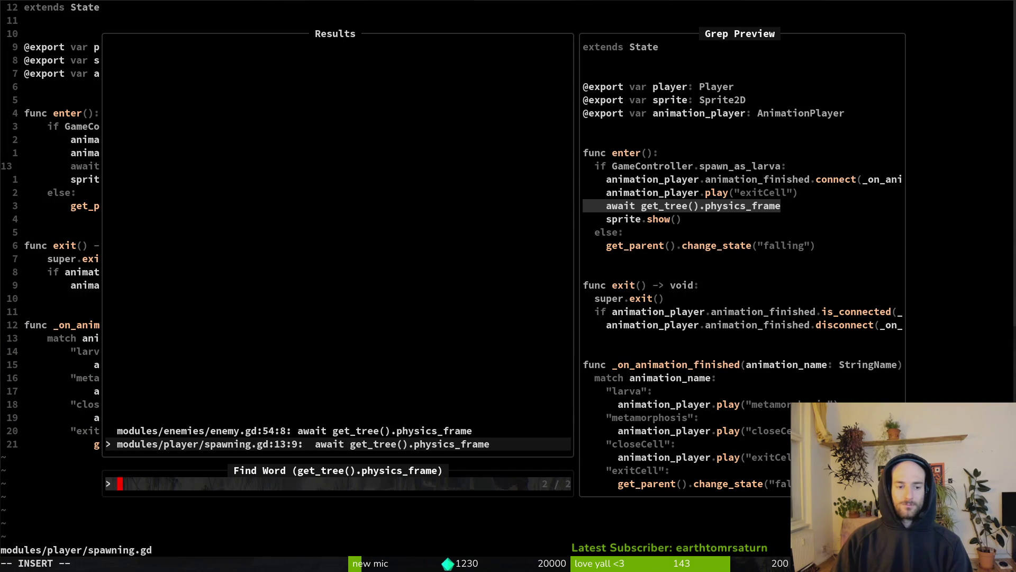
pyautogui.click(295, 430)
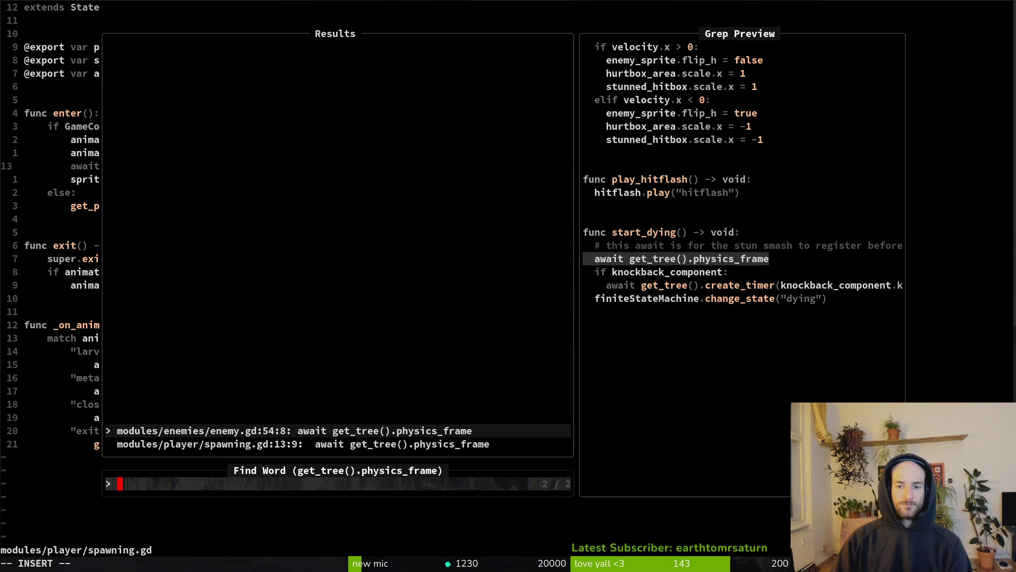
pyautogui.press('Escape')
pyautogui.press('Escape')
# Step: Open modules/player/attacks/smash.gd and scroll down to the rhino beetle handling code
pyautogui.press('space')
pyautogui.press('s')
pyautogui.press('f')
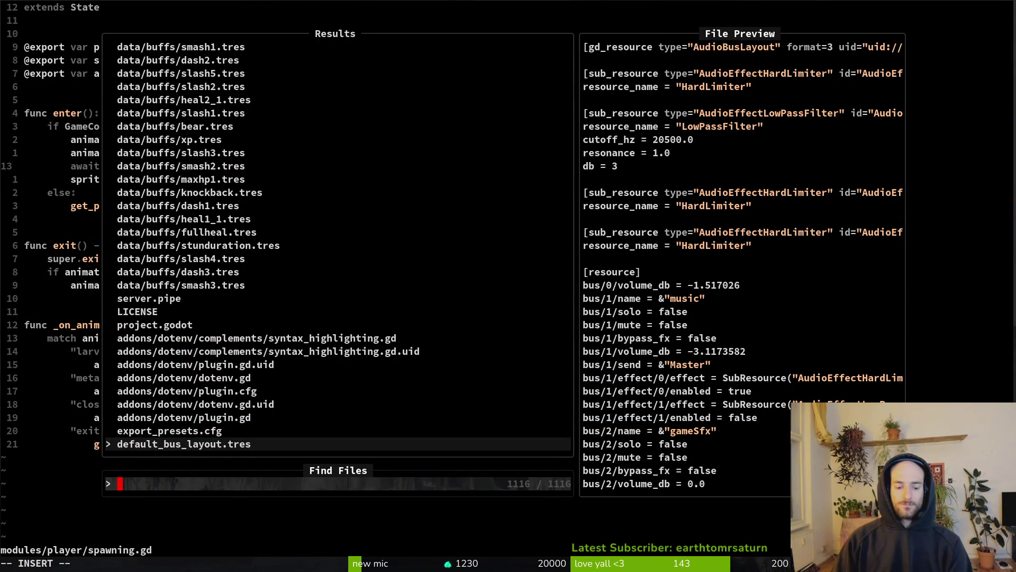
pyautogui.write('smash')
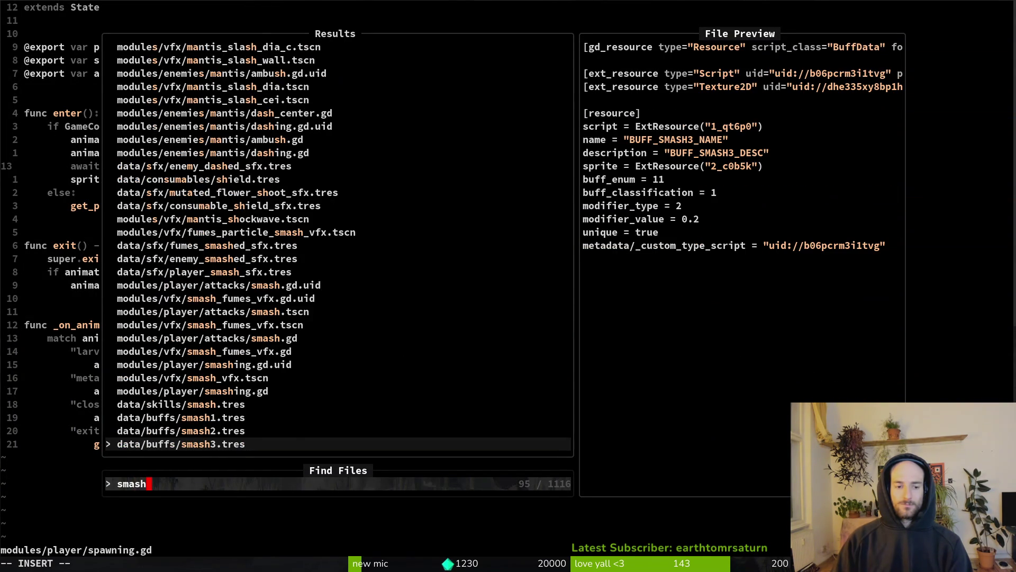
pyautogui.write('.gd')
pyautogui.press('Up')
pyautogui.press('Return')
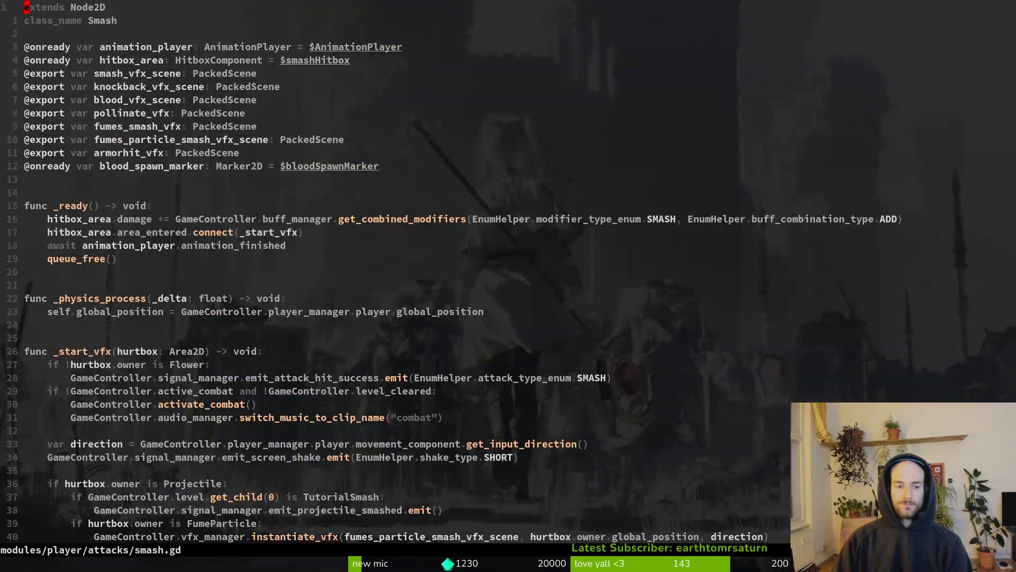
pyautogui.hotkey('ctrl', 'd')
pyautogui.hotkey('ctrl', 'd')
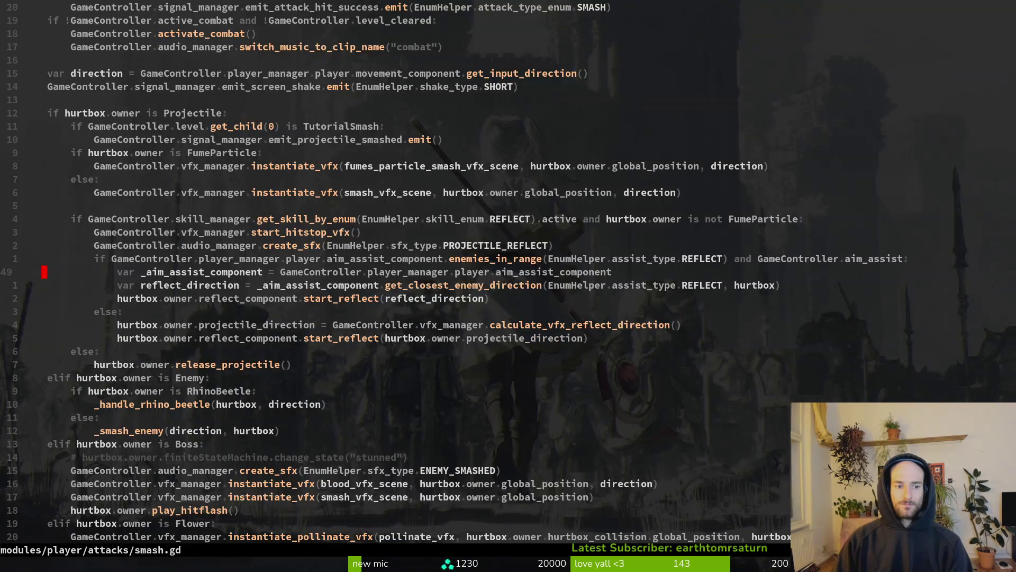
pyautogui.hotkey('ctrl', 'd')
pyautogui.hotkey('ctrl', 'd')
pyautogui.hotkey('ctrl', 'd')
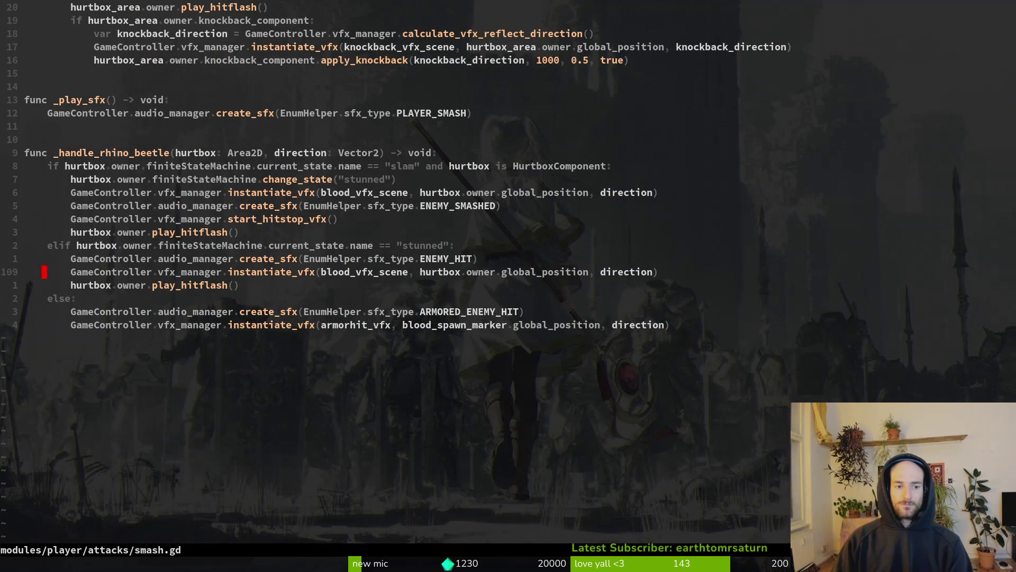
# Step: Search the project for the word 'tick' and browse its 30 matches
pyautogui.write('tick')
pyautogui.press('Return')
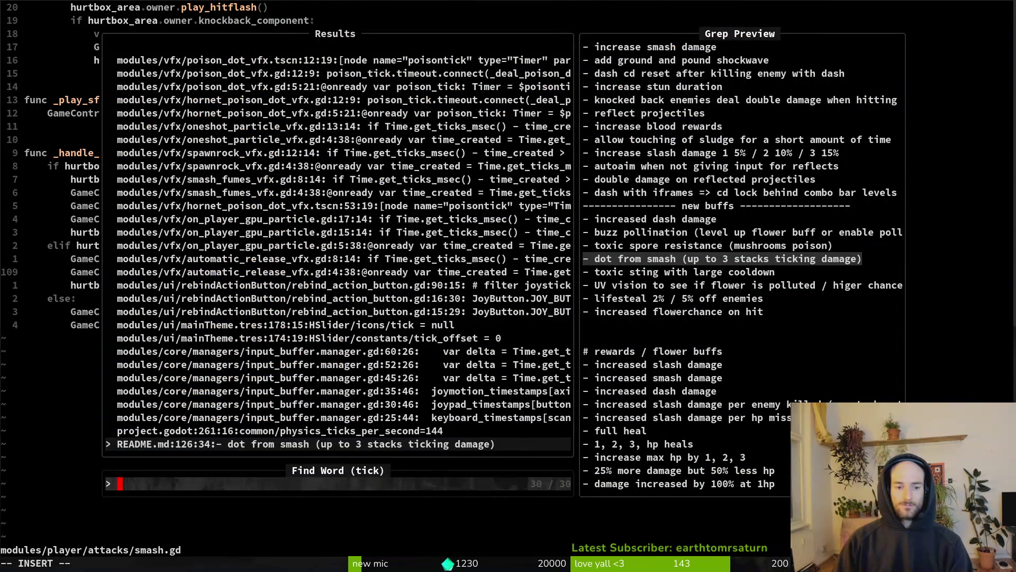
pyautogui.hotkey('ctrl', 'p')
pyautogui.hotkey('ctrl', 'p')
pyautogui.hotkey('ctrl', 'p')
pyautogui.hotkey('ctrl', 'p')
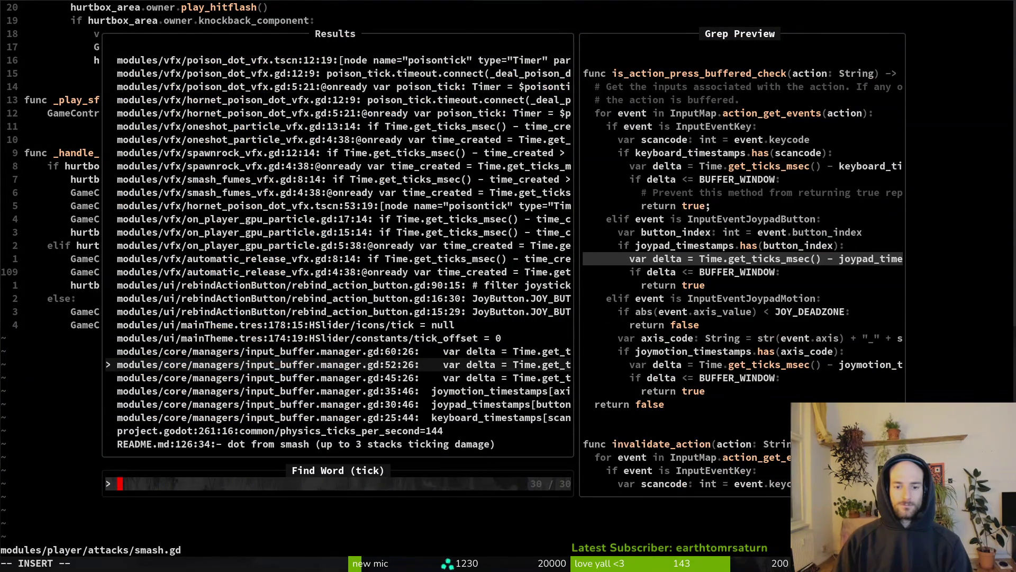
pyautogui.hotkey('ctrl', 'p')
pyautogui.hotkey('ctrl', 'p')
pyautogui.hotkey('ctrl', 'p')
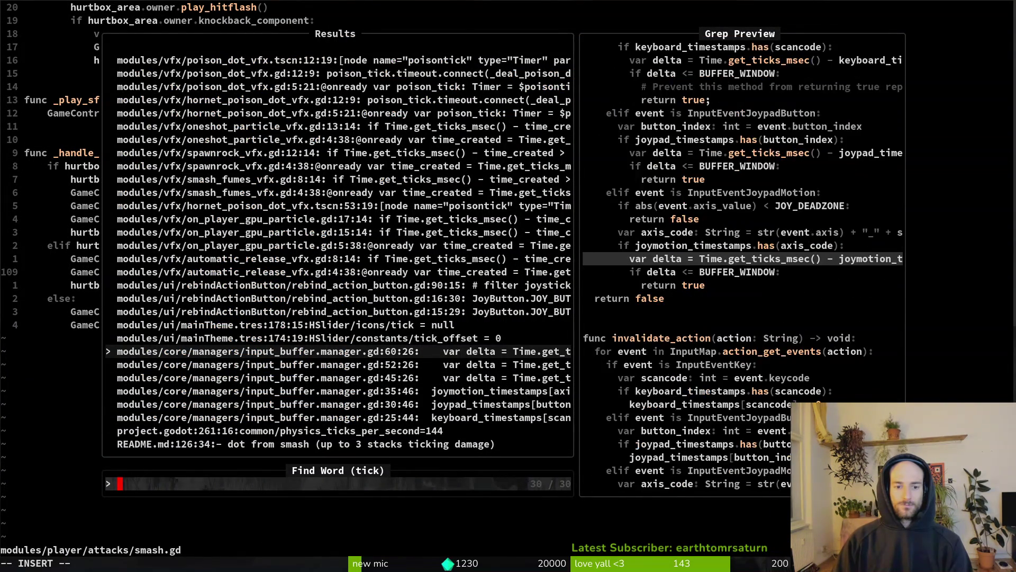
pyautogui.hotkey('ctrl', 'p')
pyautogui.hotkey('ctrl', 'p')
pyautogui.hotkey('ctrl', 'p')
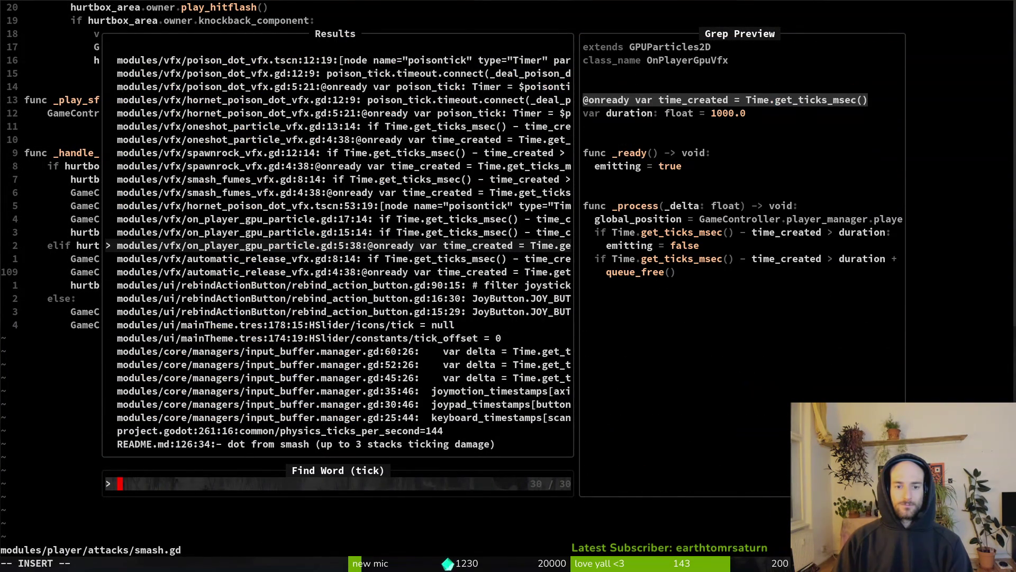
pyautogui.hotkey('ctrl', 'p')
pyautogui.hotkey('ctrl', 'p')
pyautogui.hotkey('ctrl', 'p')
pyautogui.hotkey('ctrl', 'p')
pyautogui.hotkey('ctrl', 'p')
pyautogui.hotkey('ctrl', 'p')
pyautogui.hotkey('ctrl', 'n')
pyautogui.hotkey('ctrl', 'n')
pyautogui.hotkey('ctrl', 'n')
pyautogui.hotkey('ctrl', 'p')
pyautogui.hotkey('ctrl', 'p')
pyautogui.hotkey('ctrl', 'n')
pyautogui.hotkey('ctrl', 'n')
pyautogui.hotkey('ctrl', 'n')
pyautogui.hotkey('ctrl', 'n')
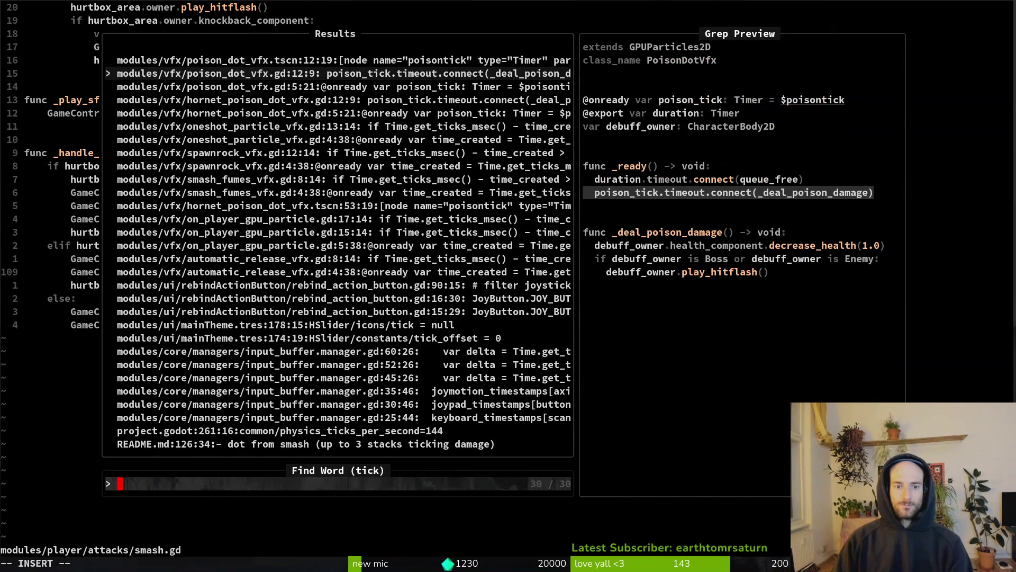
pyautogui.press('Escape')
# Step: Reopen modules/player/spawning.gd via Find Files and write it again
pyautogui.hotkey('ctrl', 'o')
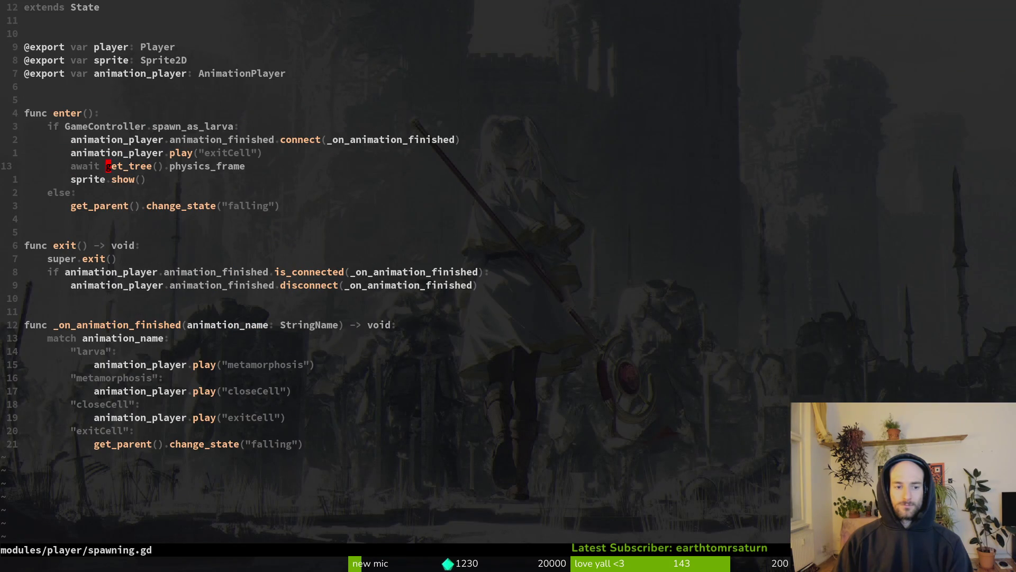
pyautogui.hotkey('ctrl', 'o')
pyautogui.press('space')
pyautogui.press('f')
pyautogui.press('f')
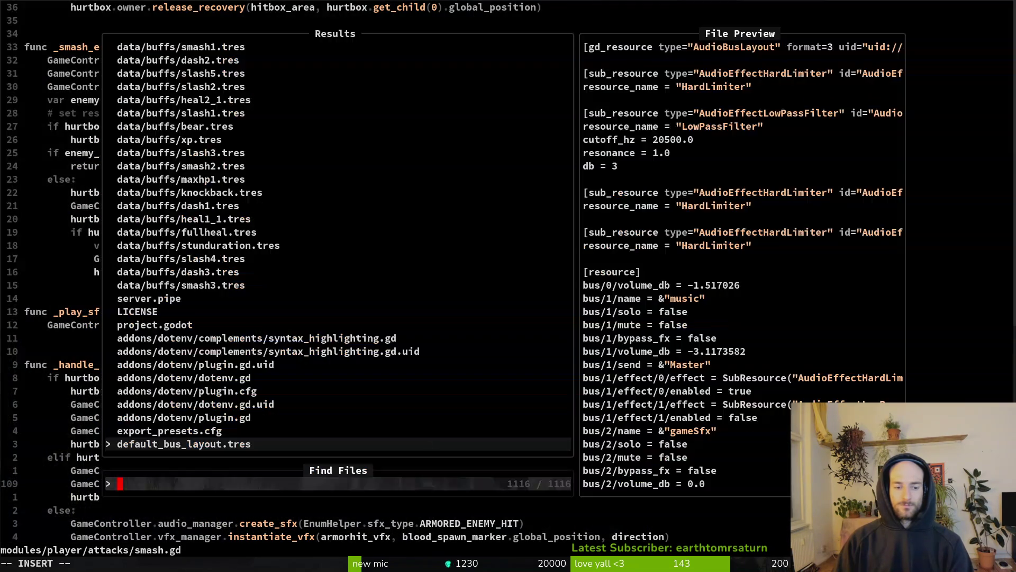
pyautogui.write('spawning')
pyautogui.press('Return')
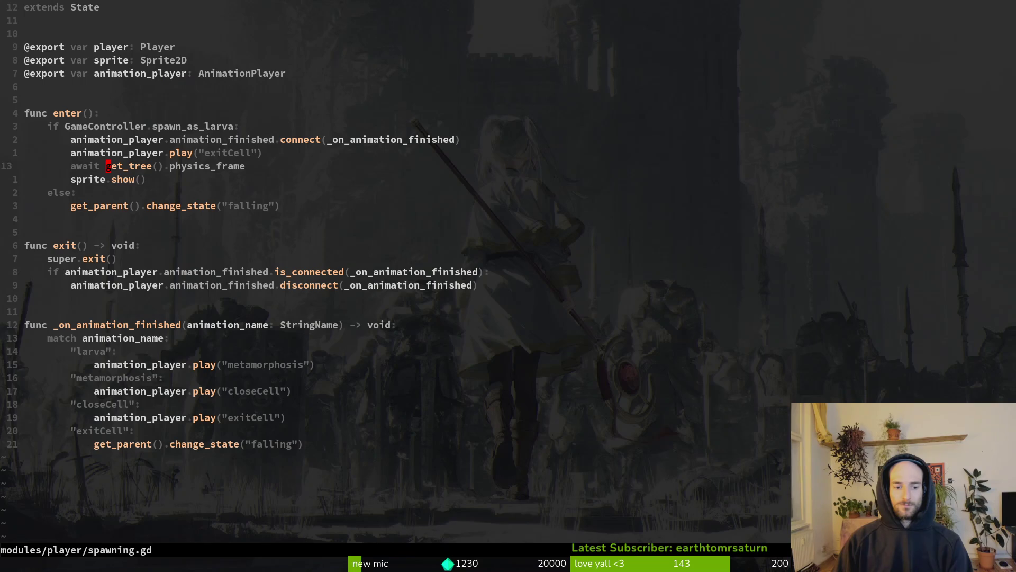
pyautogui.write(':write')
pyautogui.press('Return')
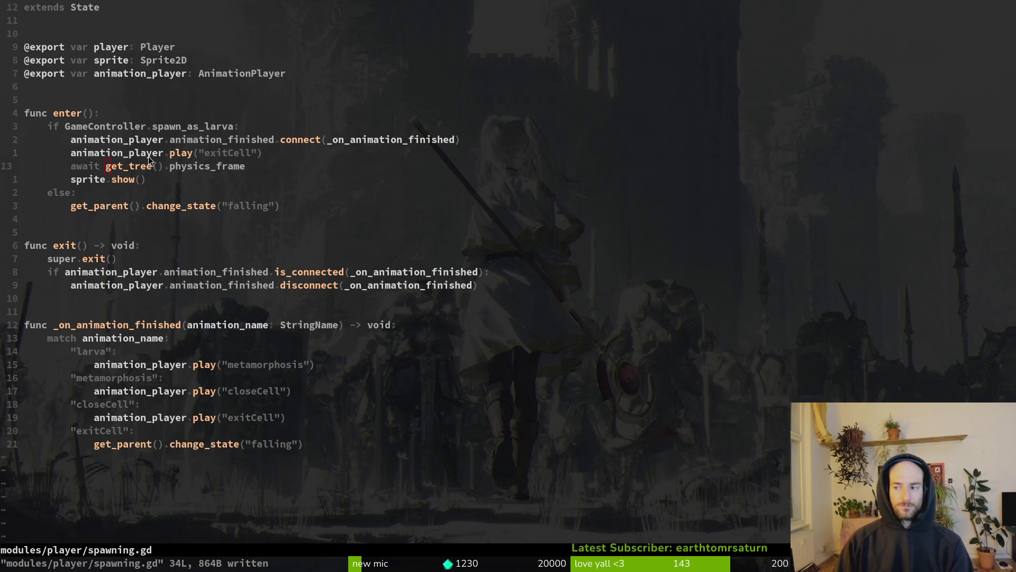
pyautogui.hotkey('alt', 'Tab')
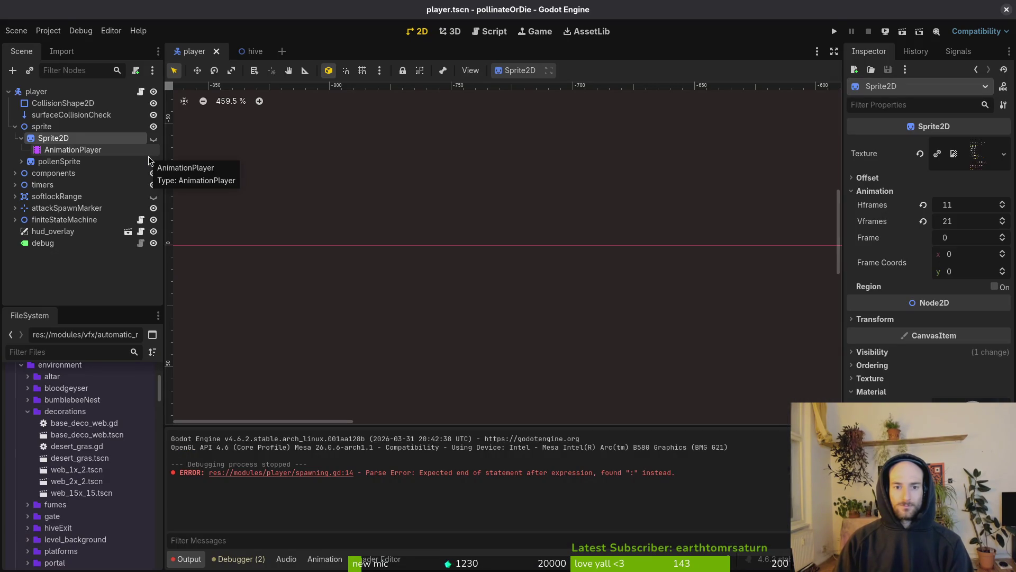
# Step: Run the game into the hive level, restart it, and enter the hive again
pyautogui.press('F5')
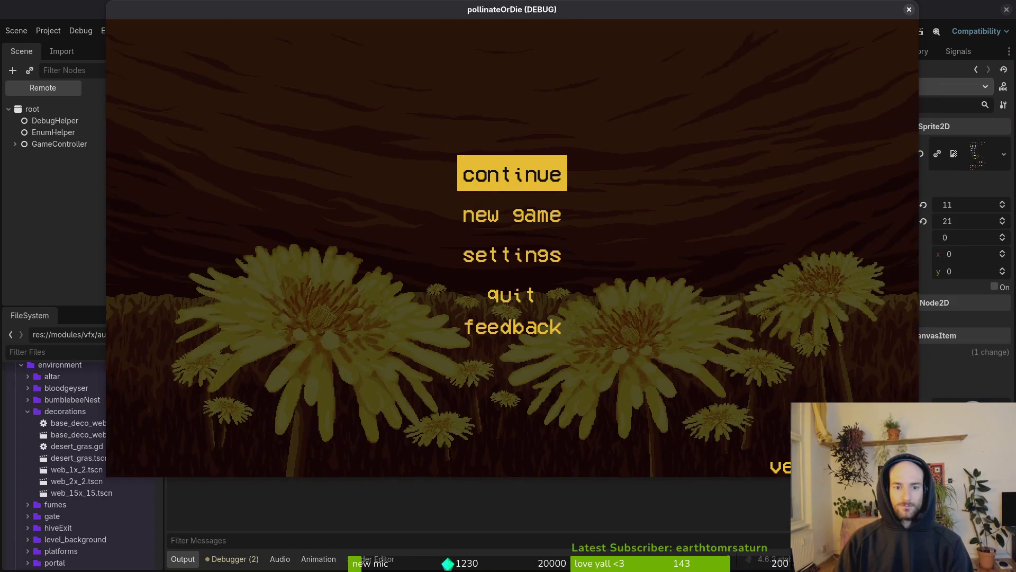
pyautogui.press('Return')
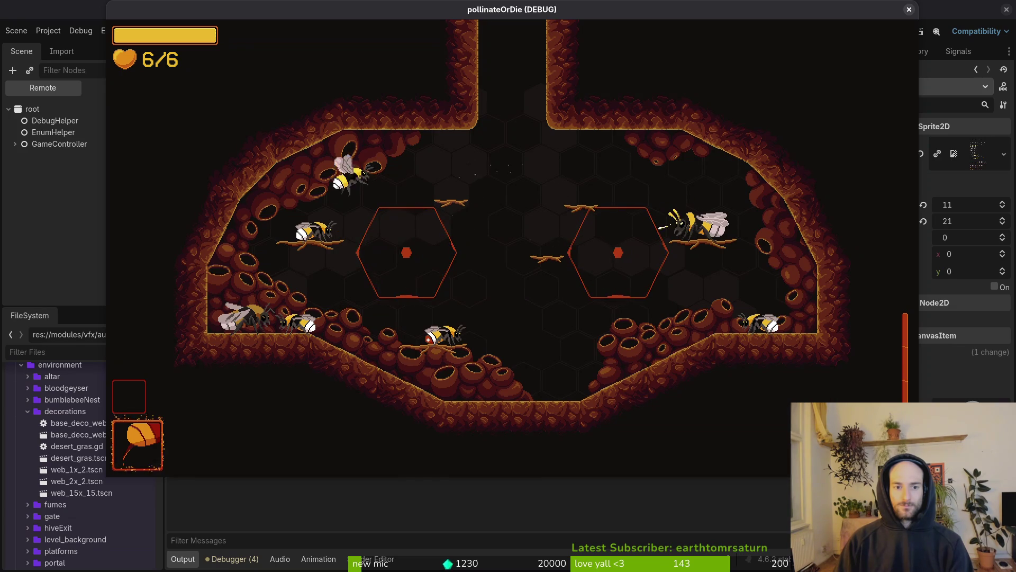
pyautogui.press('F5')
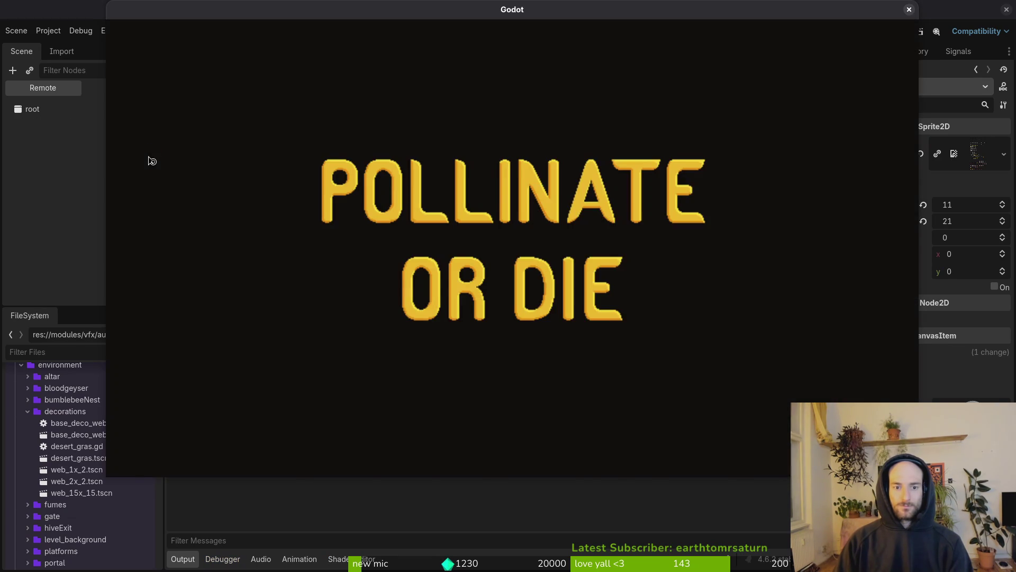
pyautogui.press('Return')
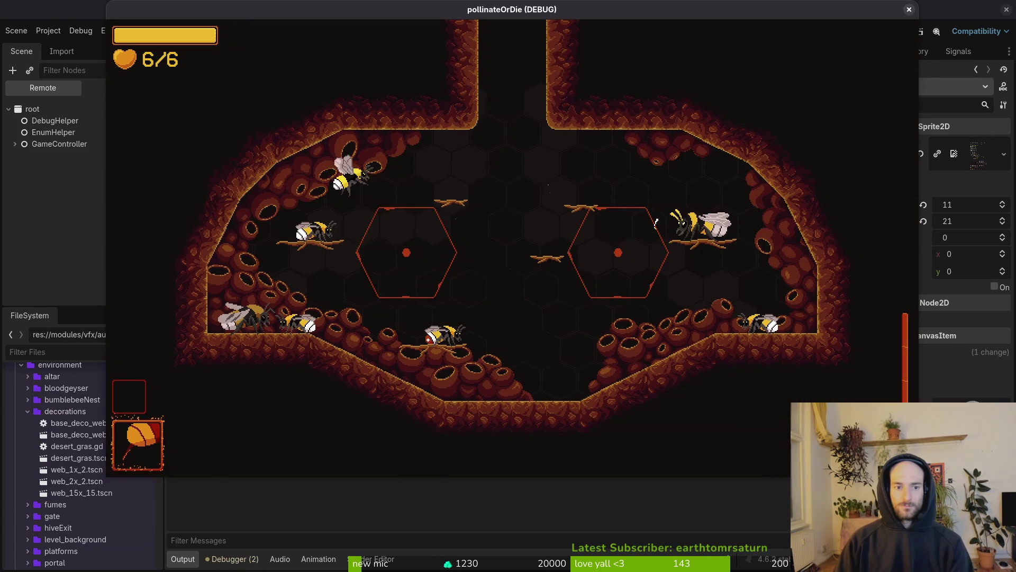
# Step: Delete the 'await get_tree().physics_frame' line from spawning.gd and save it
pyautogui.hotkey('alt', 'Tab')
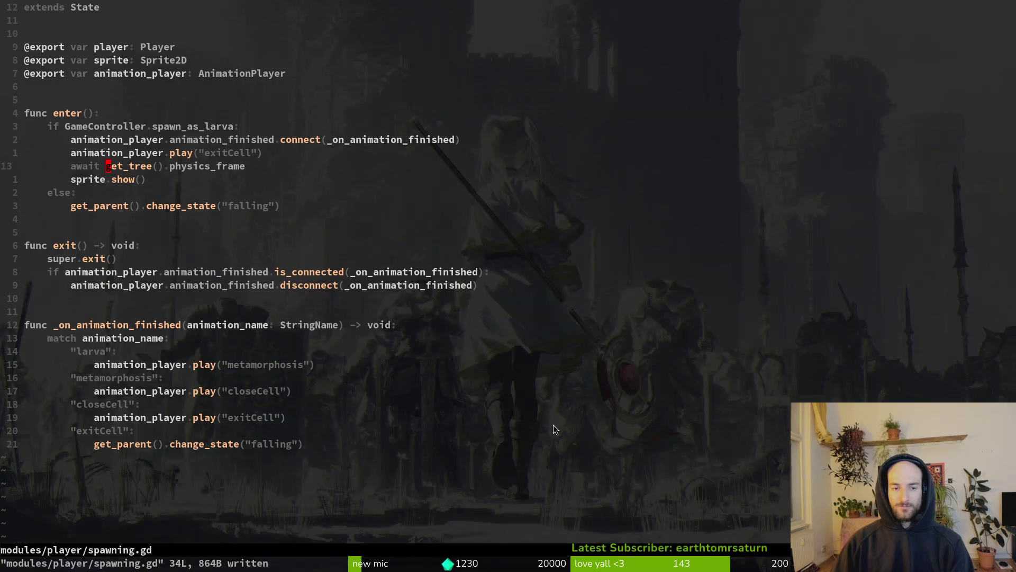
pyautogui.press('d')
pyautogui.press('d')
pyautogui.write(':w')
pyautogui.press('Return')
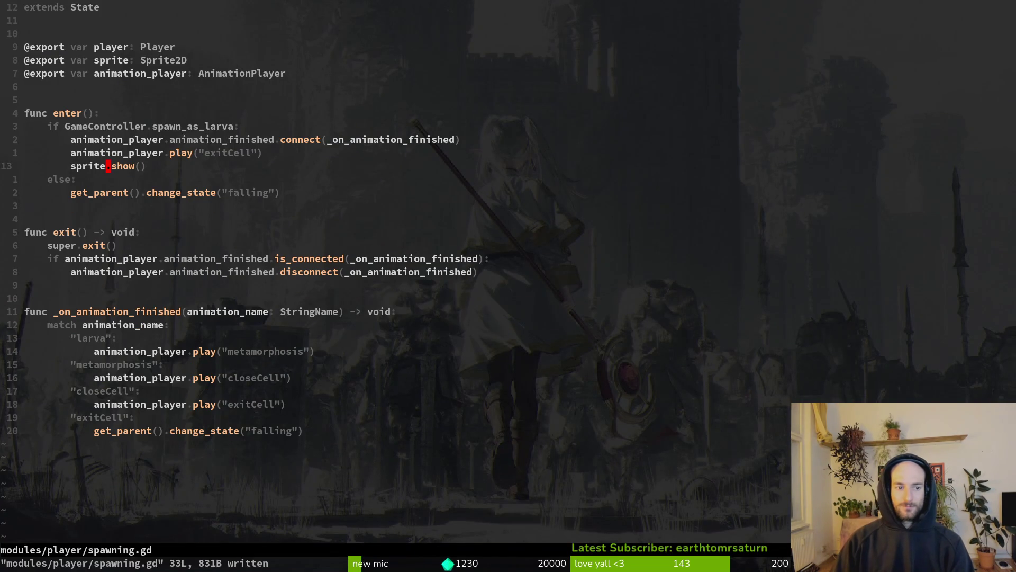
pyautogui.hotkey('alt', 'Tab')
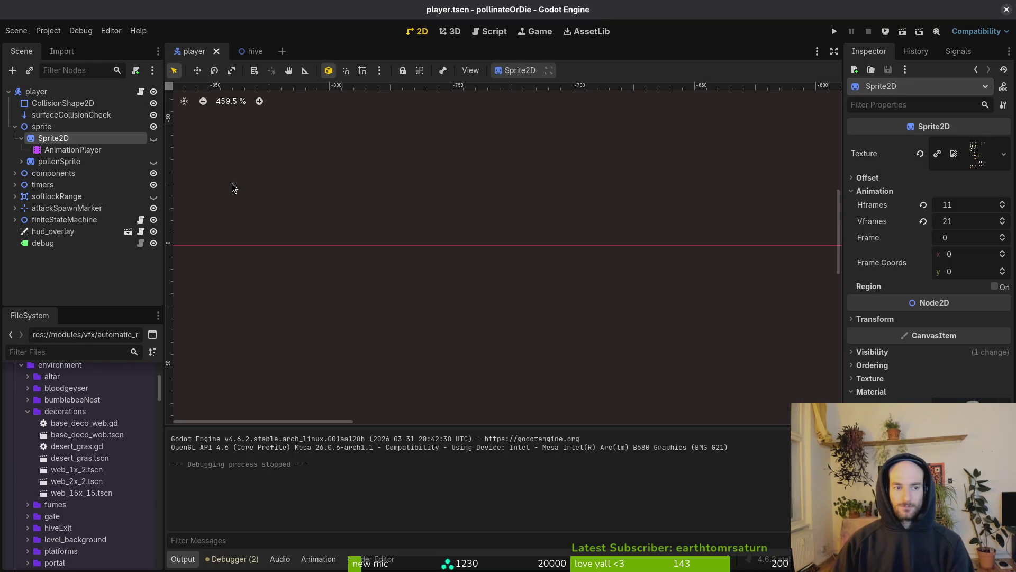
# Step: Toggle the player's Sprite2D node visible in the Scene dock and save player.tscn
pyautogui.click(21, 138)
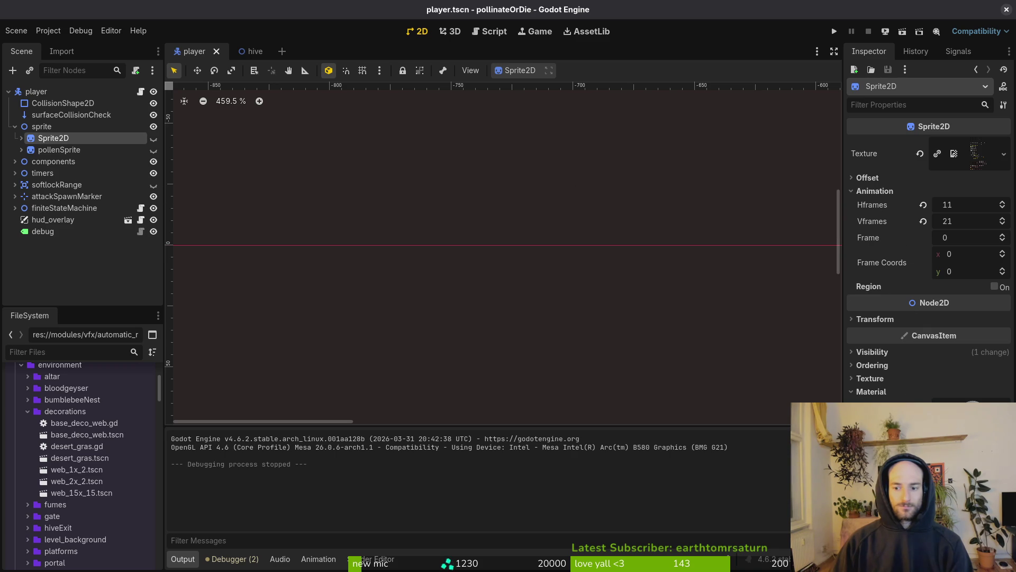
pyautogui.click(906, 354)
pyautogui.click(906, 354)
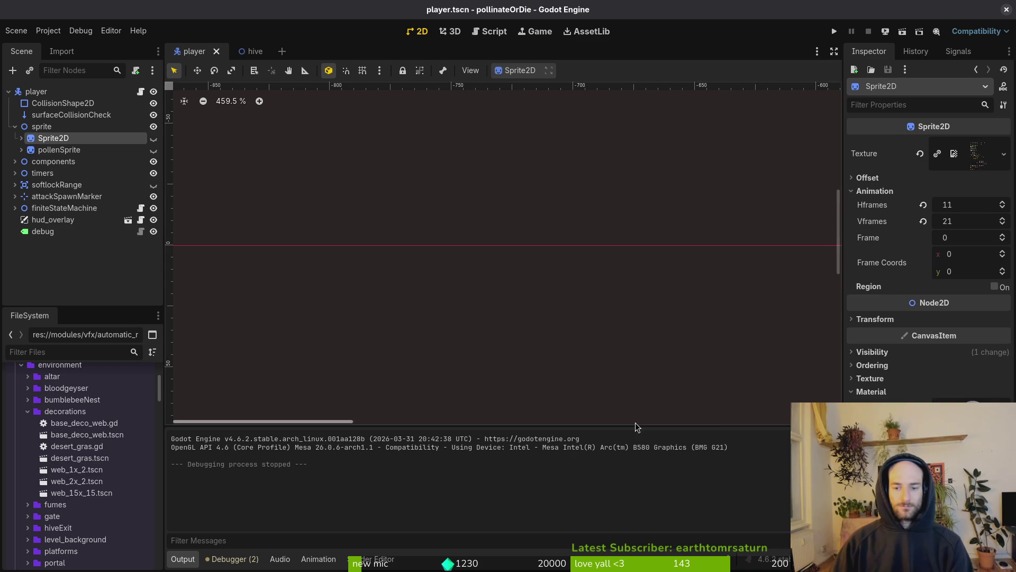
pyautogui.scroll(-6, 576, 358)
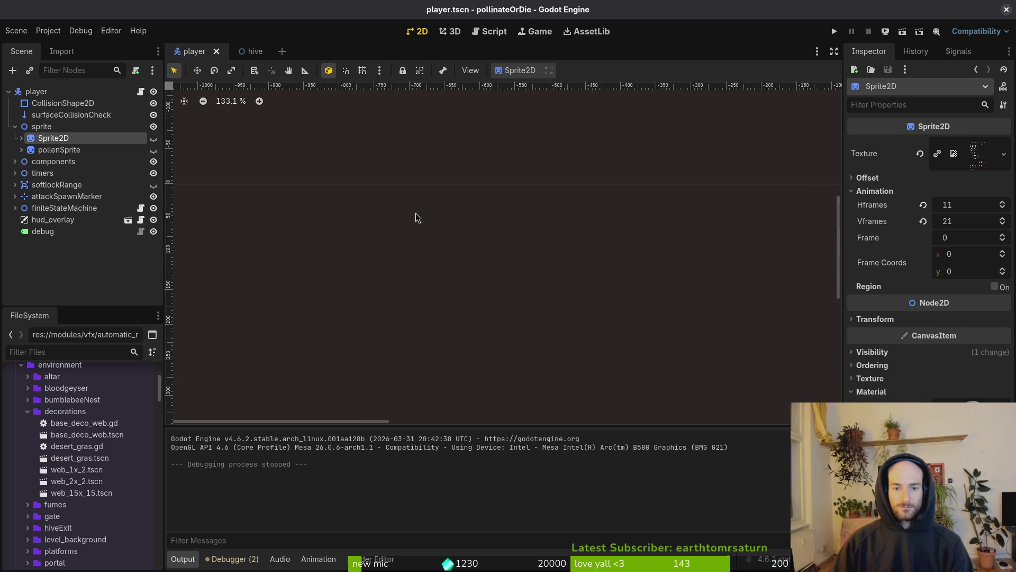
pyautogui.scroll(10, 501, 242)
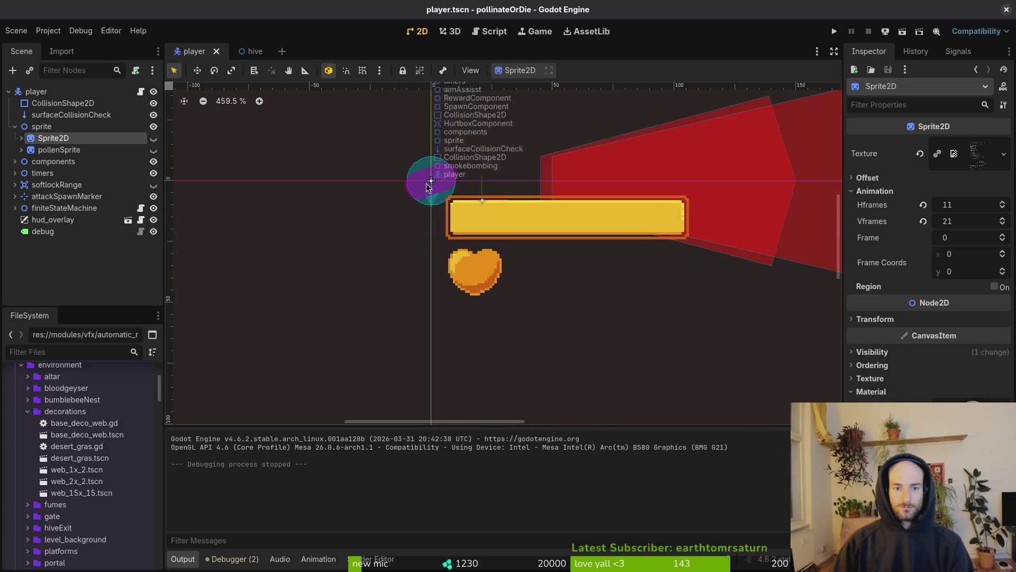
pyautogui.scroll(2, 444, 200)
pyautogui.click(154, 138)
pyautogui.hotkey('ctrl', 's')
# Step: Test-run the game into the hive level, then stop it
pyautogui.click(834, 32)
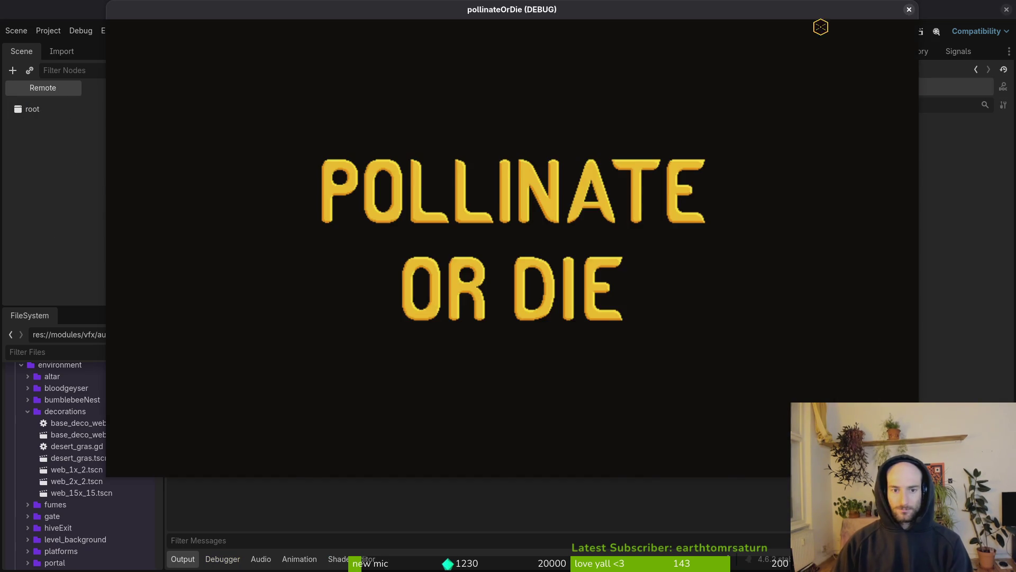
pyautogui.press('Return')
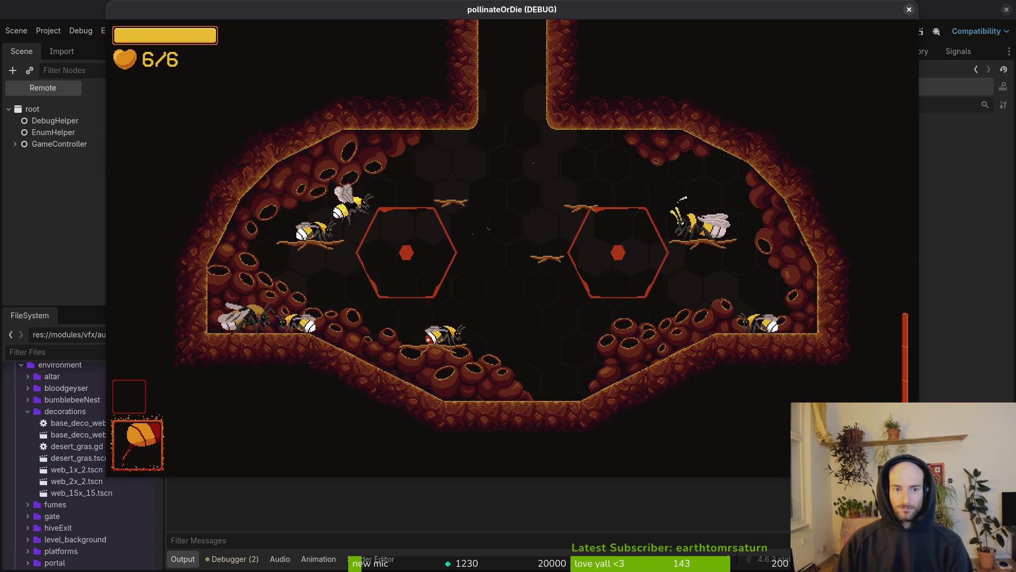
pyautogui.click(909, 9)
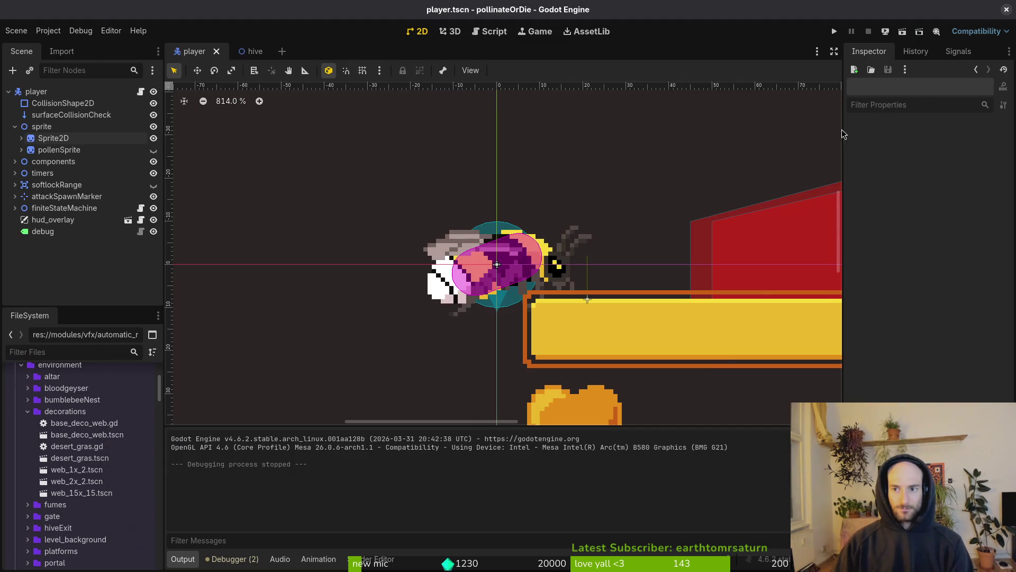
# Step: Remove the time-0 key from the frame track in the RESET animation
pyautogui.click(53, 138)
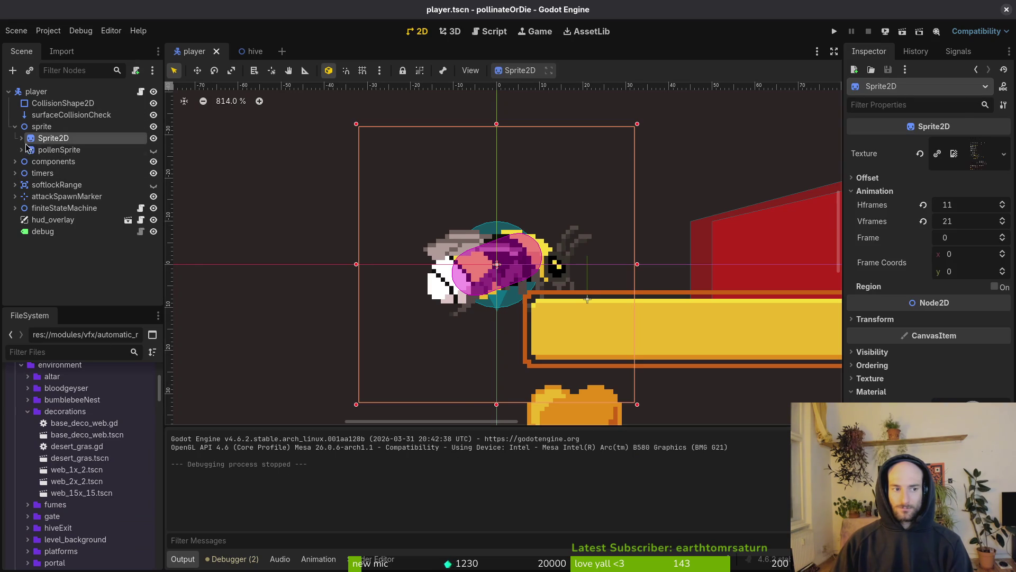
pyautogui.click(53, 150)
pyautogui.click(22, 138)
pyautogui.click(73, 149)
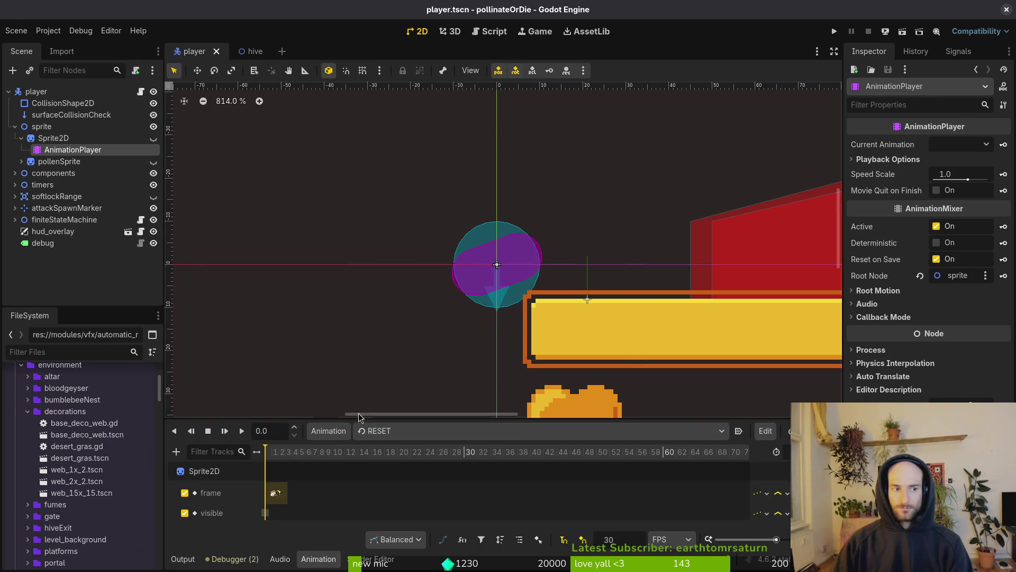
pyautogui.click(265, 492)
pyautogui.click(284, 487)
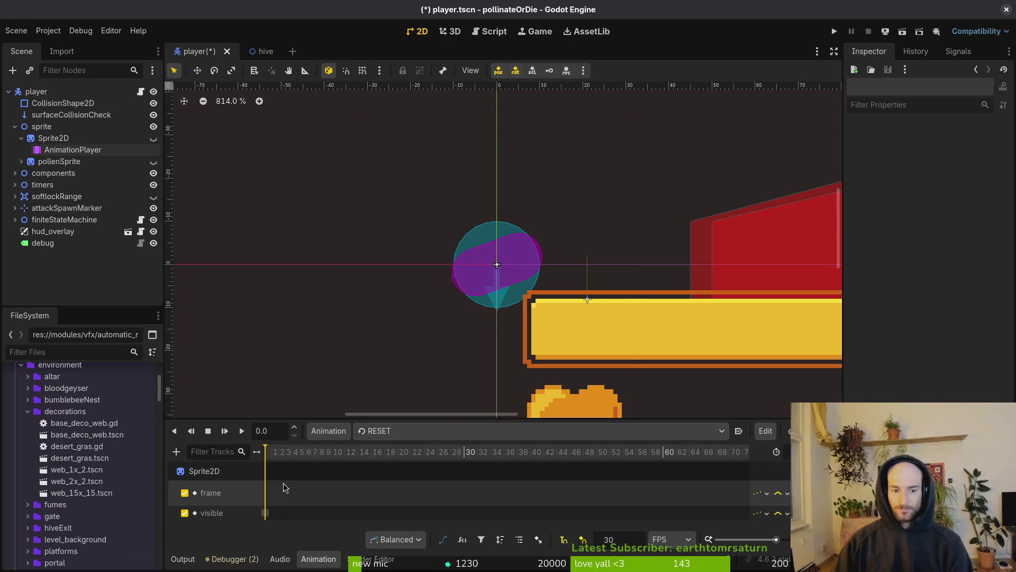
# Step: Test-run the game into the hive without the frame key, then stop it
pyautogui.click(836, 32)
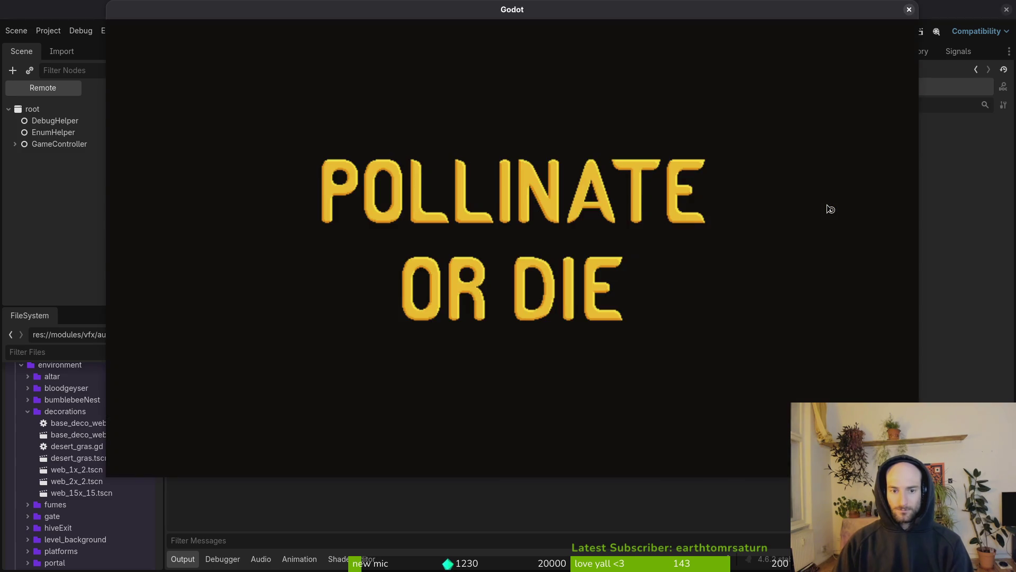
pyautogui.press('Return')
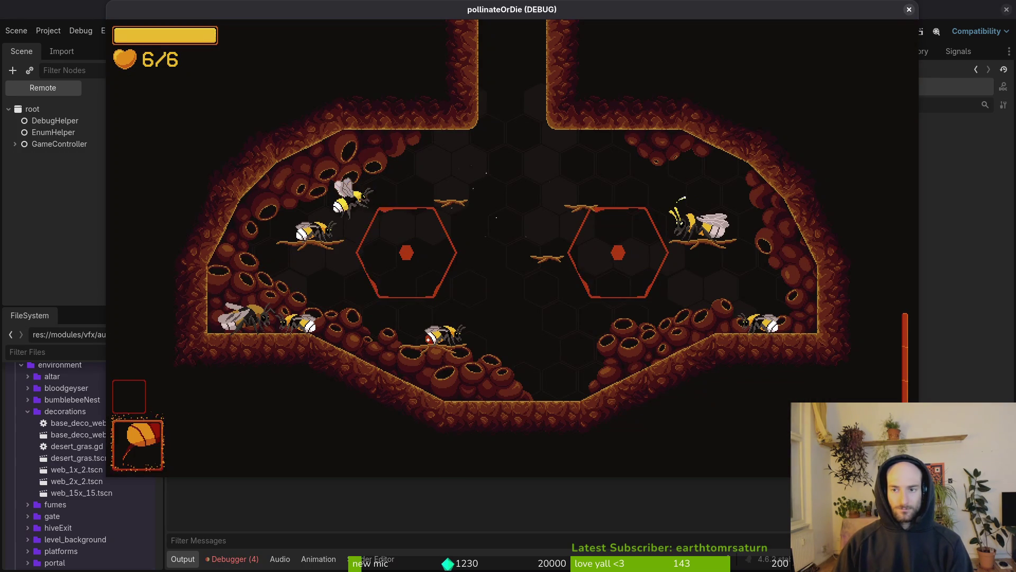
pyautogui.press('F8')
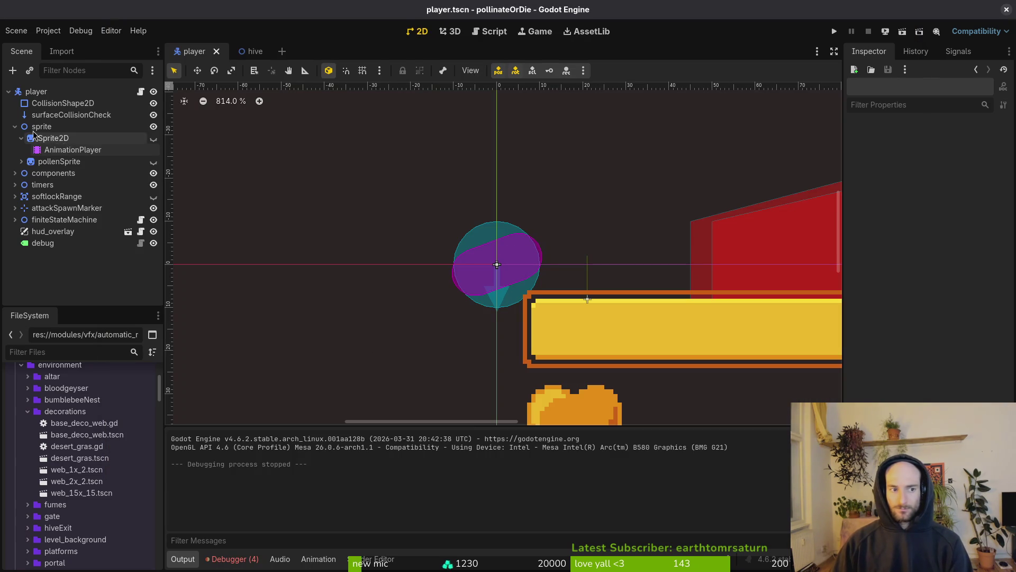
# Step: Make Sprite2D visible, re-add the time-0 frame track key in RESET, and save the scene
pyautogui.click(154, 139)
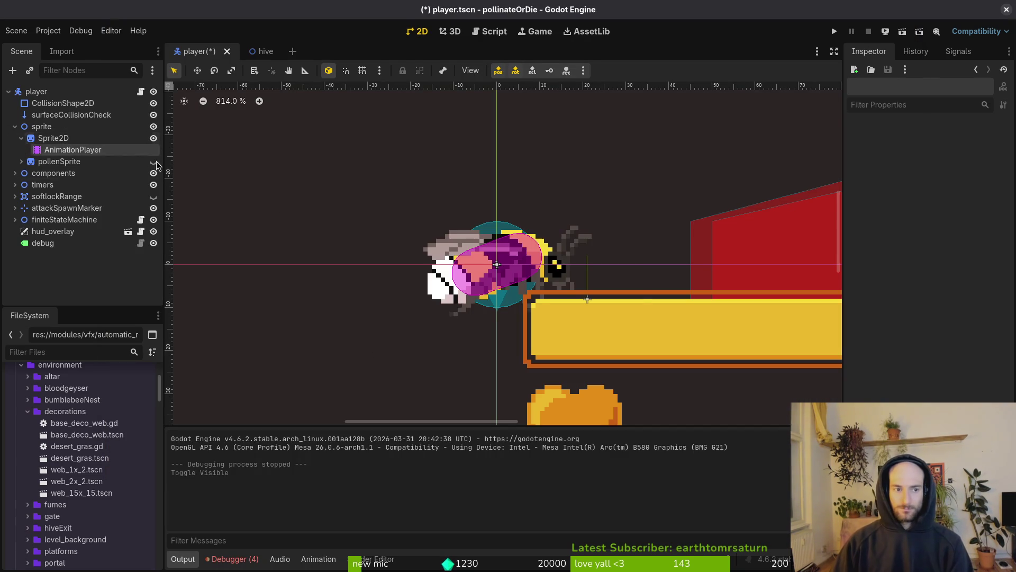
pyautogui.click(67, 151)
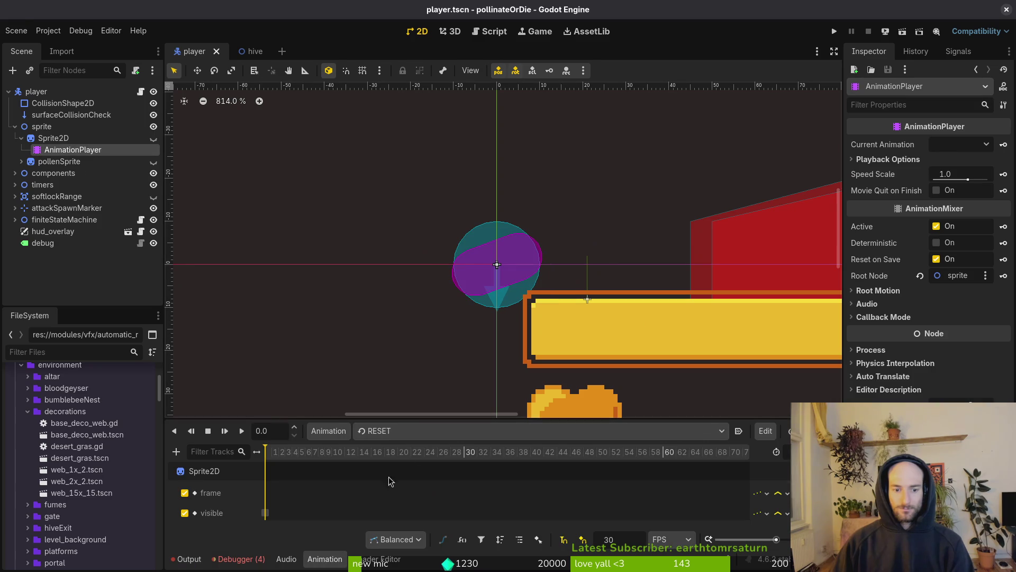
pyautogui.rightClick(332, 489)
pyautogui.click(335, 493)
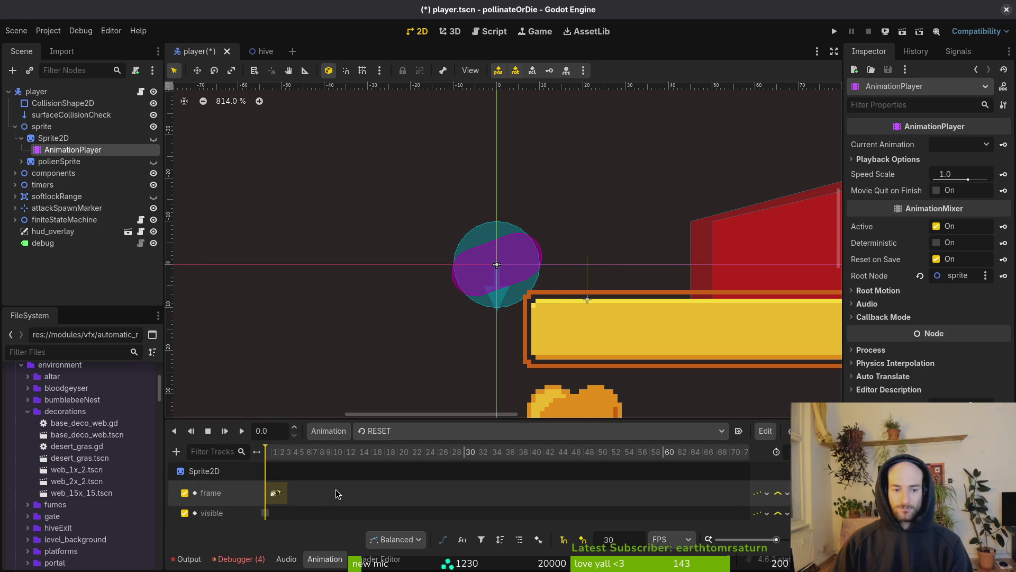
pyautogui.hotkey('ctrl', 's')
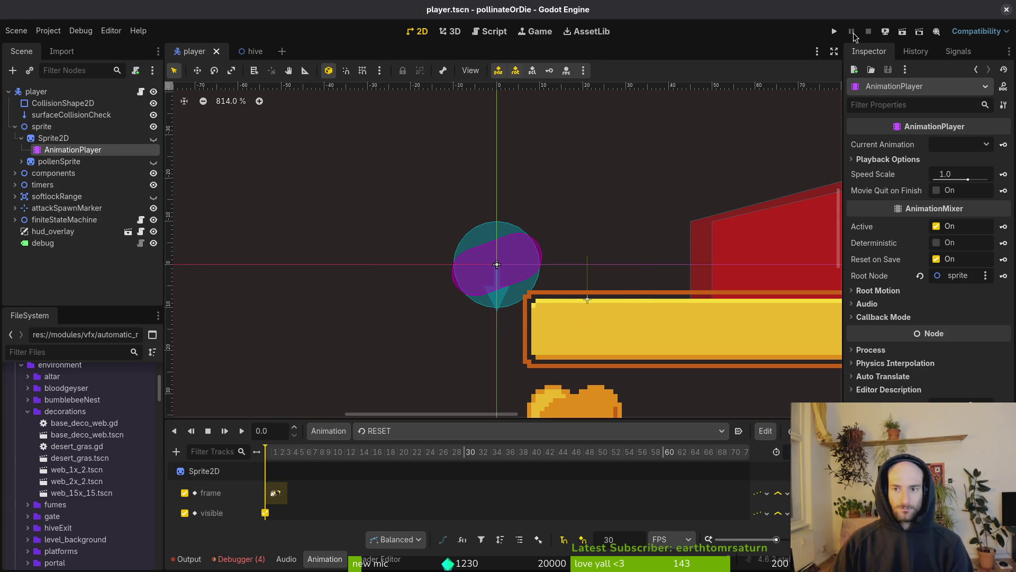
pyautogui.hotkey('alt', 'Tab')
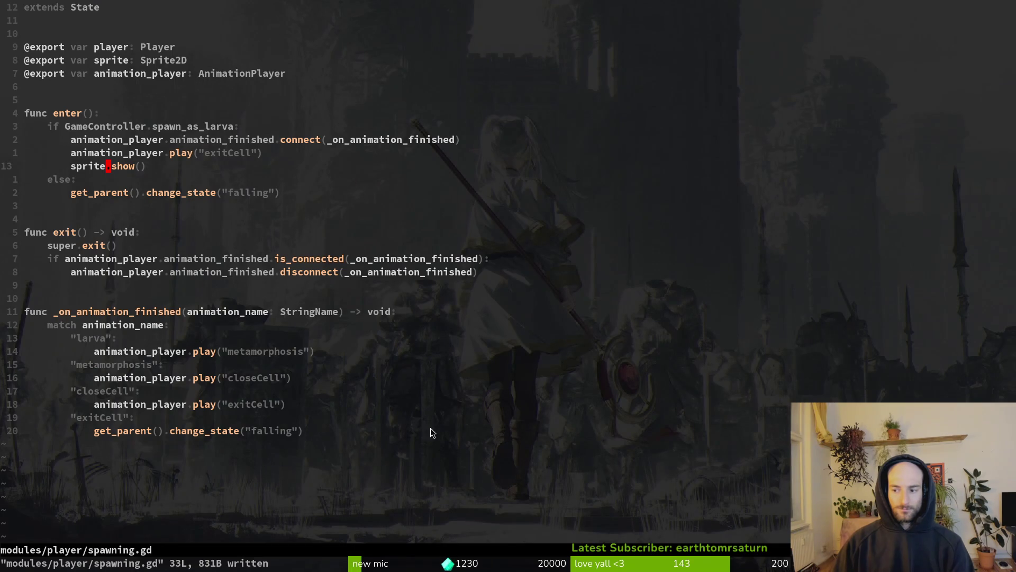
pyautogui.press('d')
pyautogui.press('d')
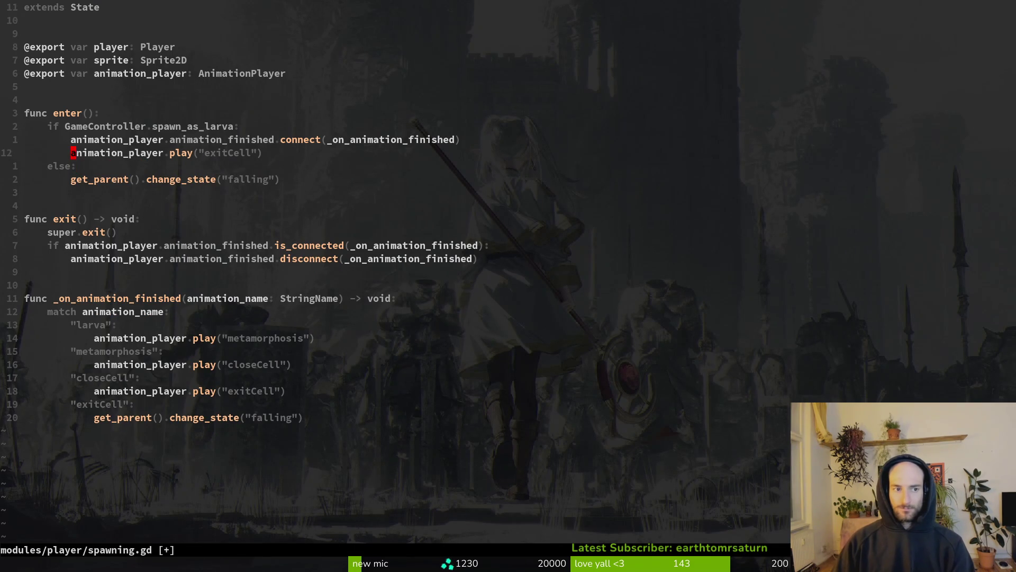
pyautogui.press('d')
pyautogui.press('d')
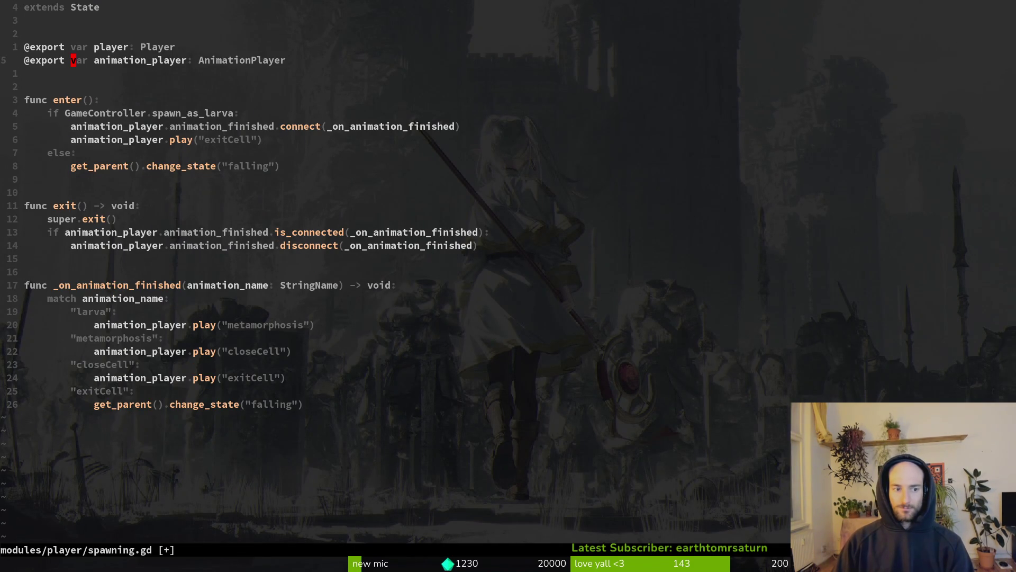
pyautogui.press('d')
pyautogui.press('d')
pyautogui.write(':w')
pyautogui.press('Return')
pyautogui.write(':q')
pyautogui.press('Return')
pyautogui.write('tig')
pyautogui.press('Return')
pyautogui.press('s')
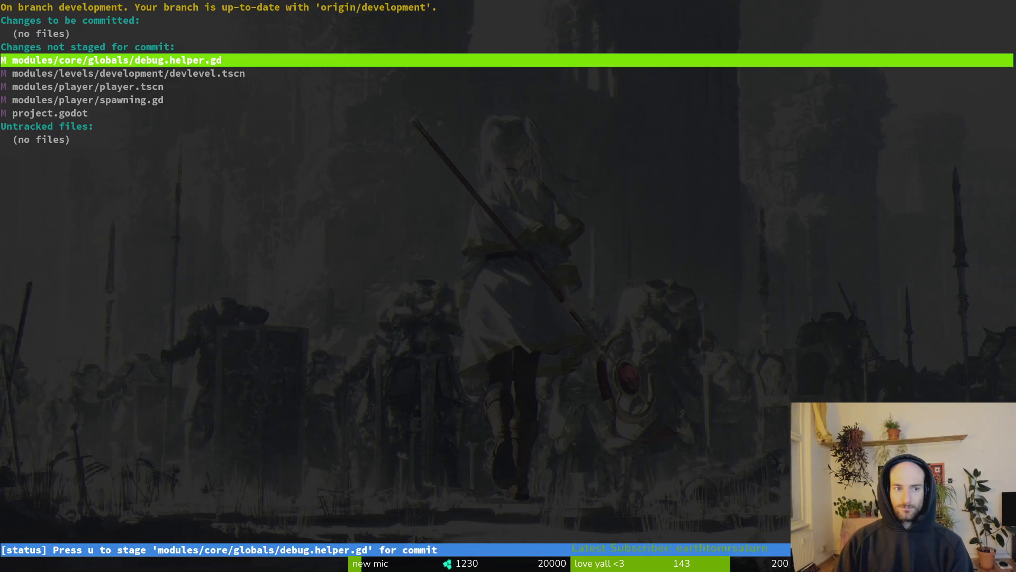
pyautogui.press('Down')
pyautogui.press('Down')
pyautogui.press('Down')
pyautogui.press('Return')
pyautogui.press('u')
pyautogui.press('u')
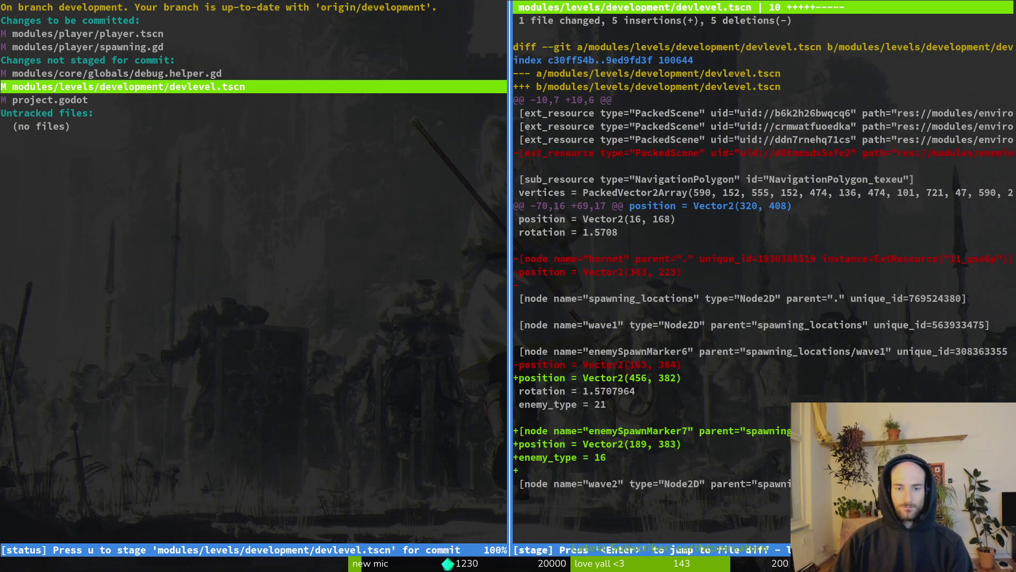
pyautogui.press('Up')
pyautogui.press('q')
pyautogui.press('q')
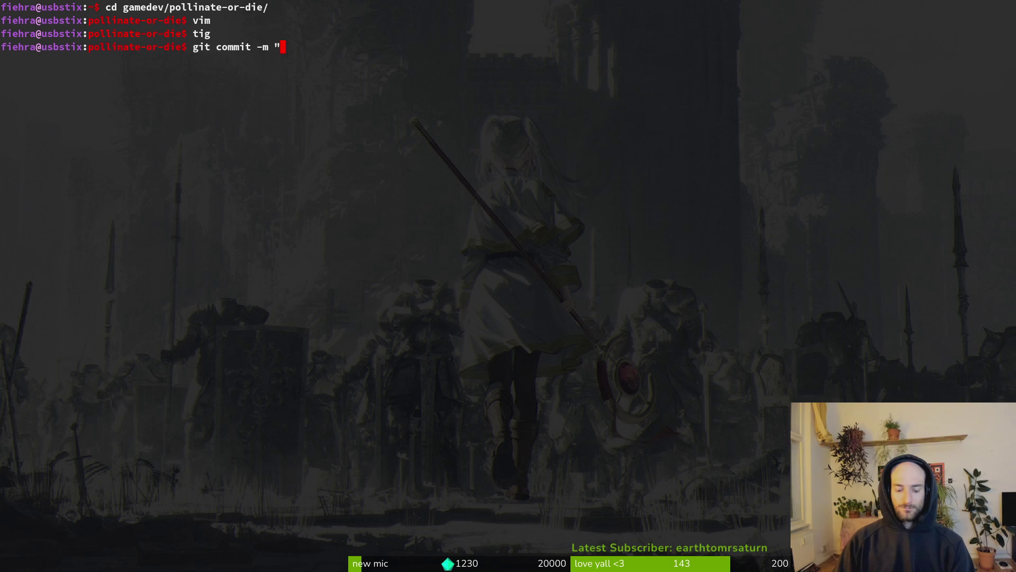
pyautogui.press('super+t')
pyautogui.press('s')
pyautogui.press('Down')
pyautogui.press('Return')
pyautogui.press('Up')
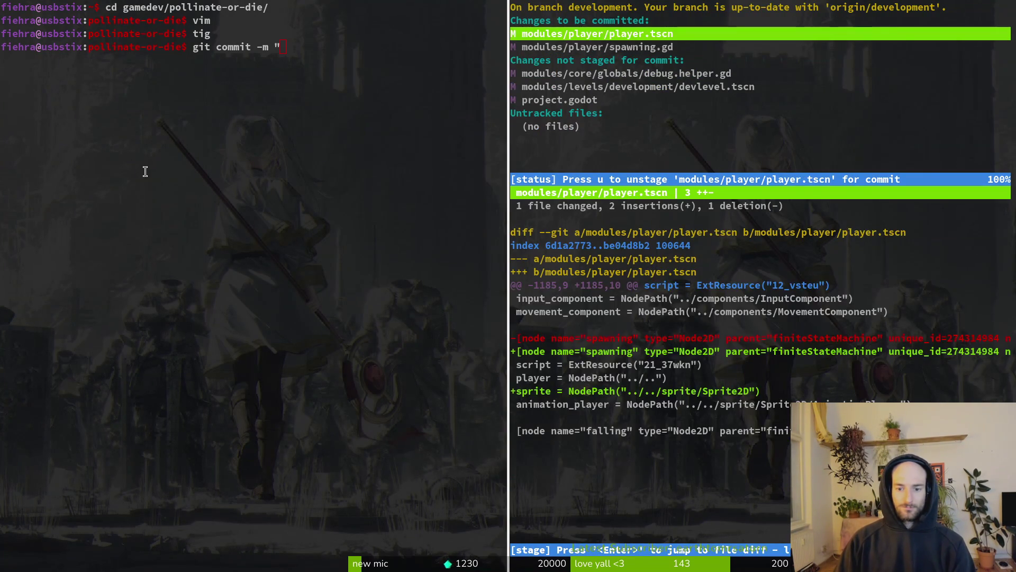
pyautogui.press('Q')
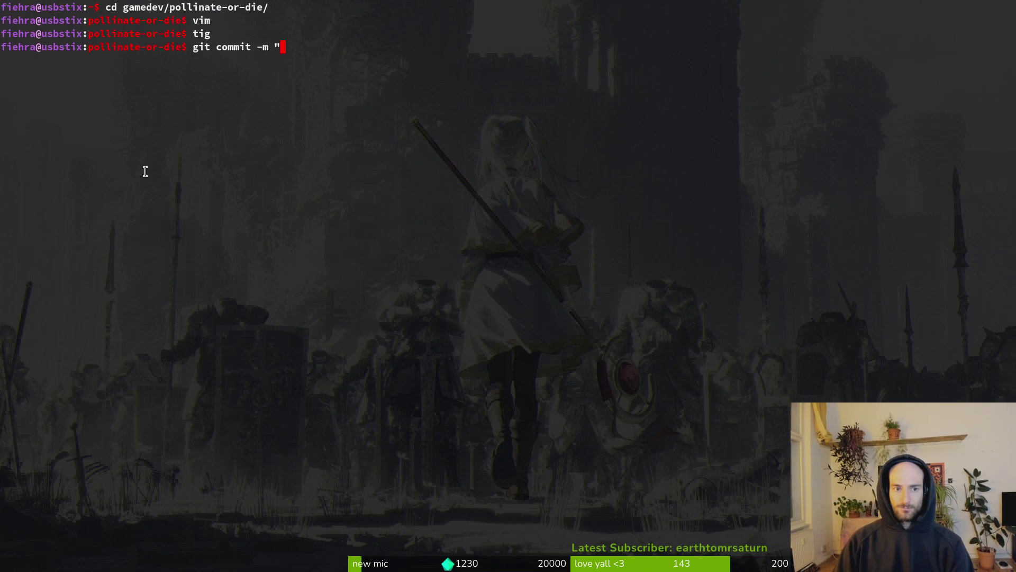
pyautogui.press('super+t')
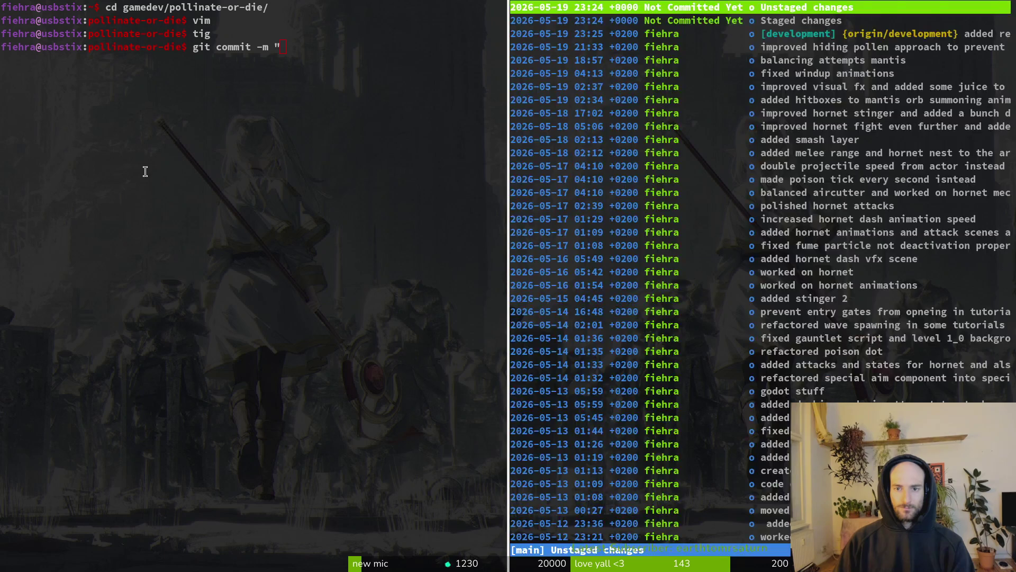
pyautogui.press('s')
pyautogui.press('Down')
pyautogui.press('Return')
pyautogui.press('Up')
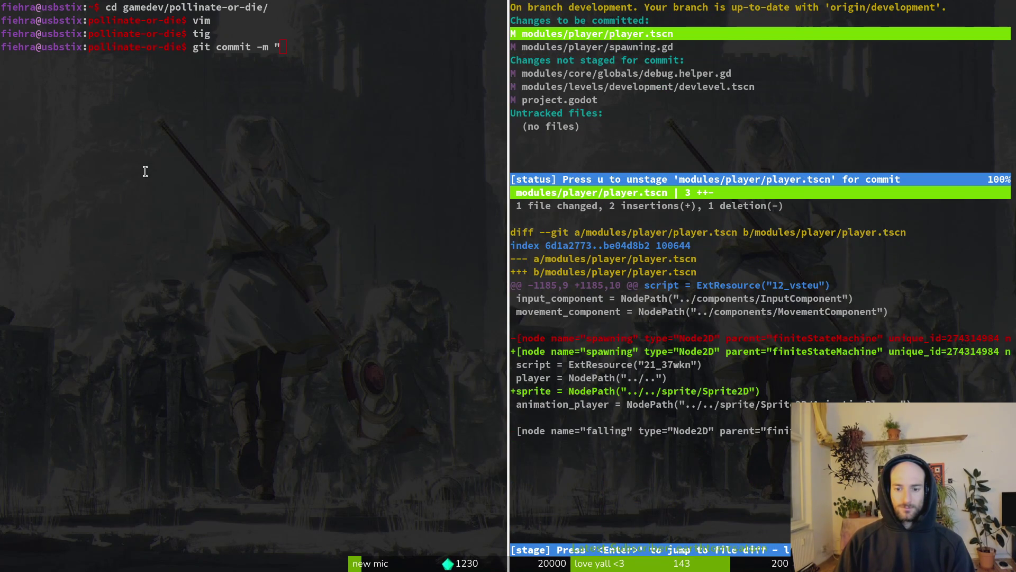
pyautogui.press('Down')
pyautogui.press('Up')
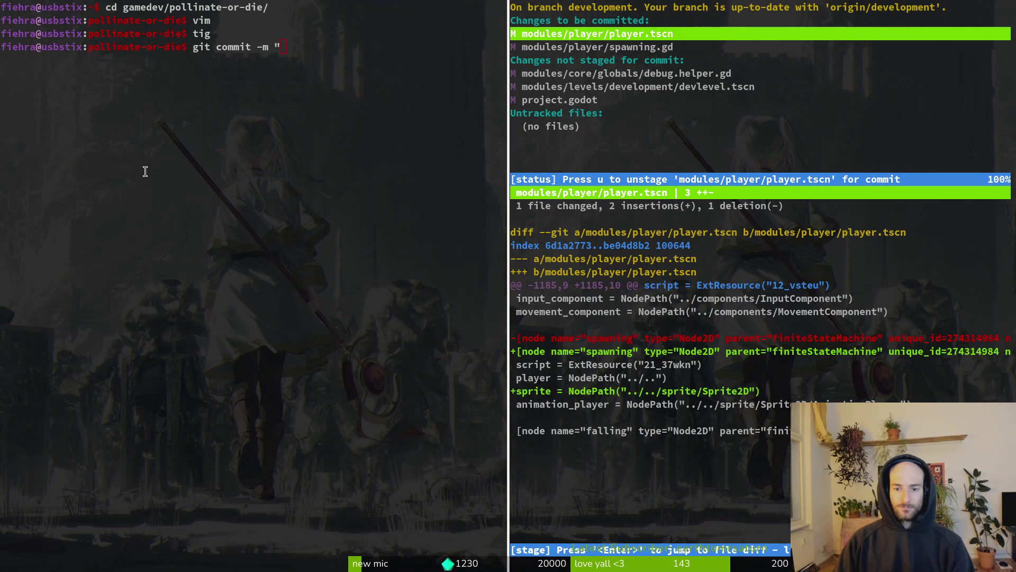
pyautogui.press('Down')
pyautogui.press('q')
pyautogui.press('q')
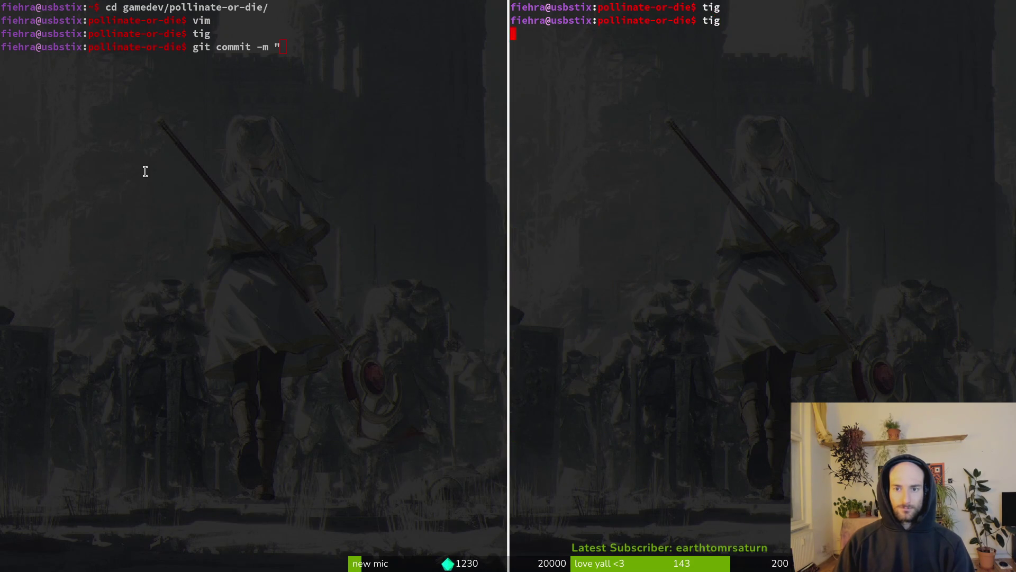
pyautogui.press('Return')
pyautogui.press('Down')
pyautogui.press('Return')
pyautogui.press('q')
pyautogui.press('q')
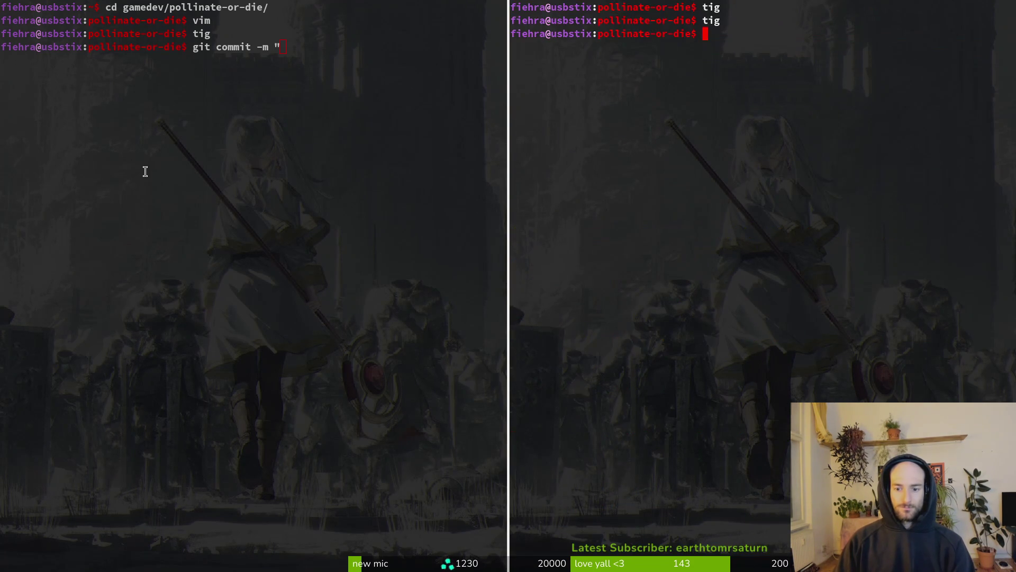
pyautogui.hotkey('ctrl', 'd')
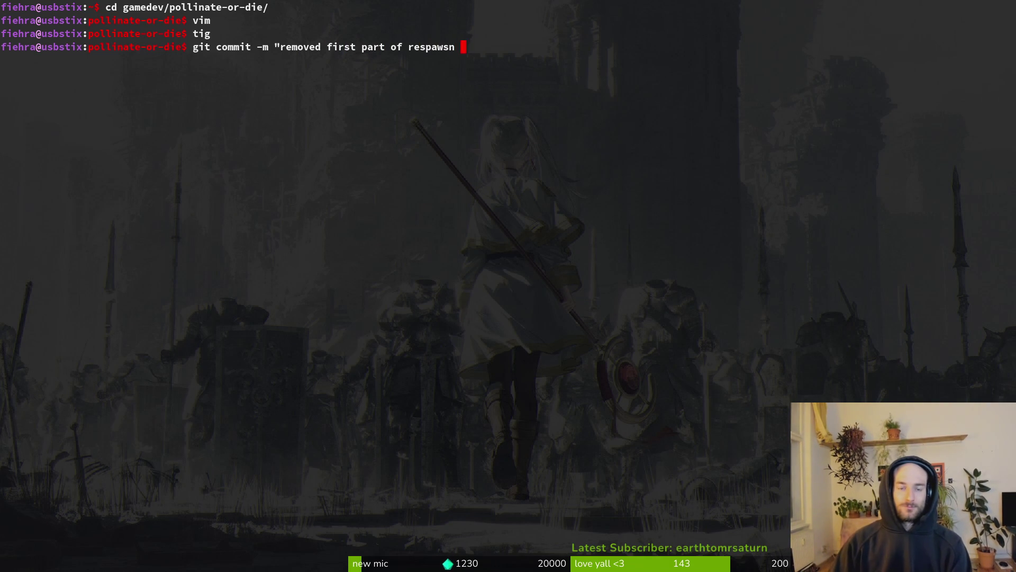
pyautogui.write('removed first part of respawn animation')
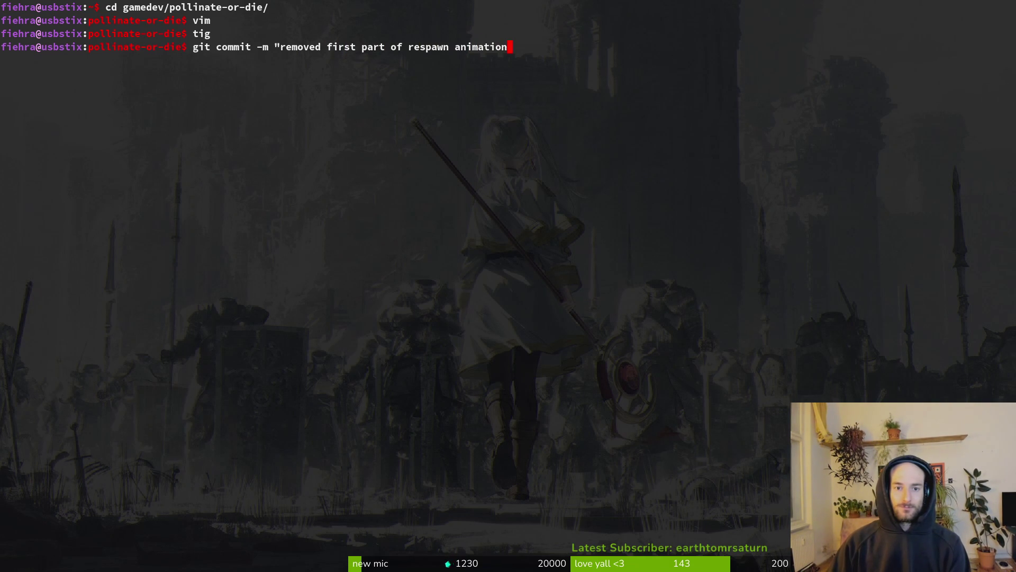
# Step: Push the 'removed first part of respawn animation' commit to the remote development branch
pyautogui.write('git push')
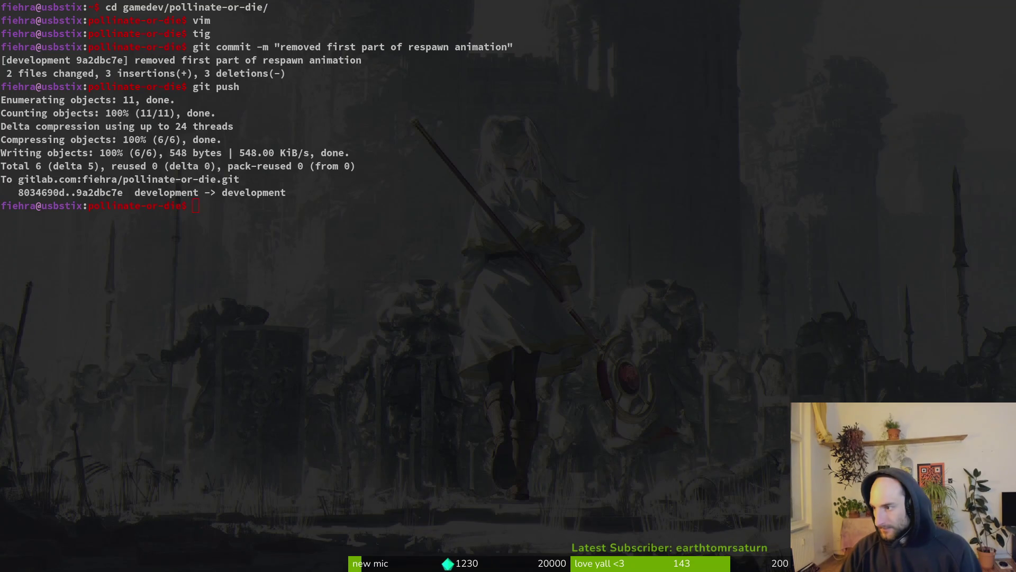
pyautogui.hotkey('alt', 'Tab')
# Step: Play through the bumblebee frames 19–41, settle on exit-cell frame 40, and hide the orangebutt layer
pyautogui.hscroll(2, 658, 472)
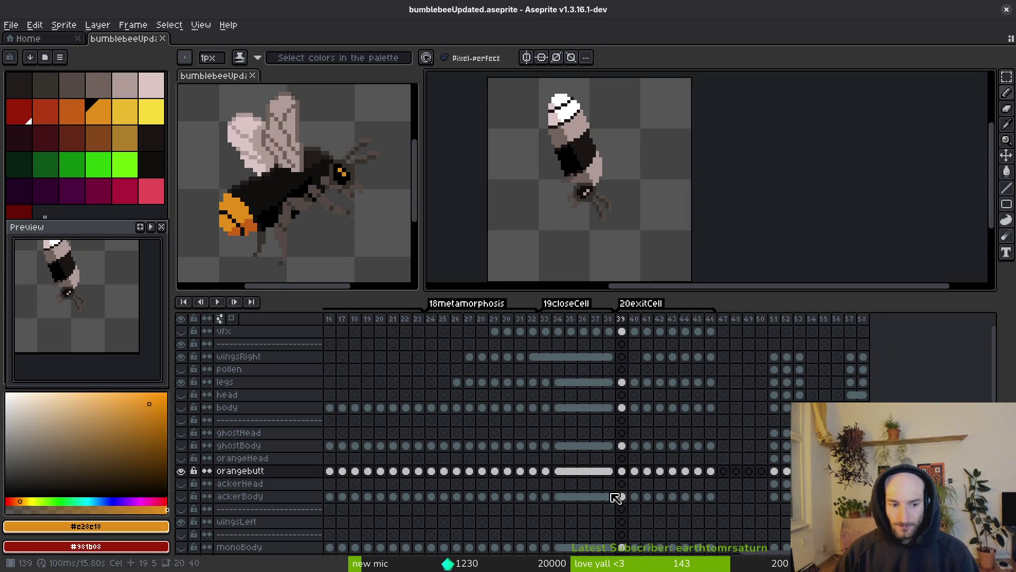
pyautogui.click(610, 472)
pyautogui.press('Left')
pyautogui.press('Left')
pyautogui.press('Left')
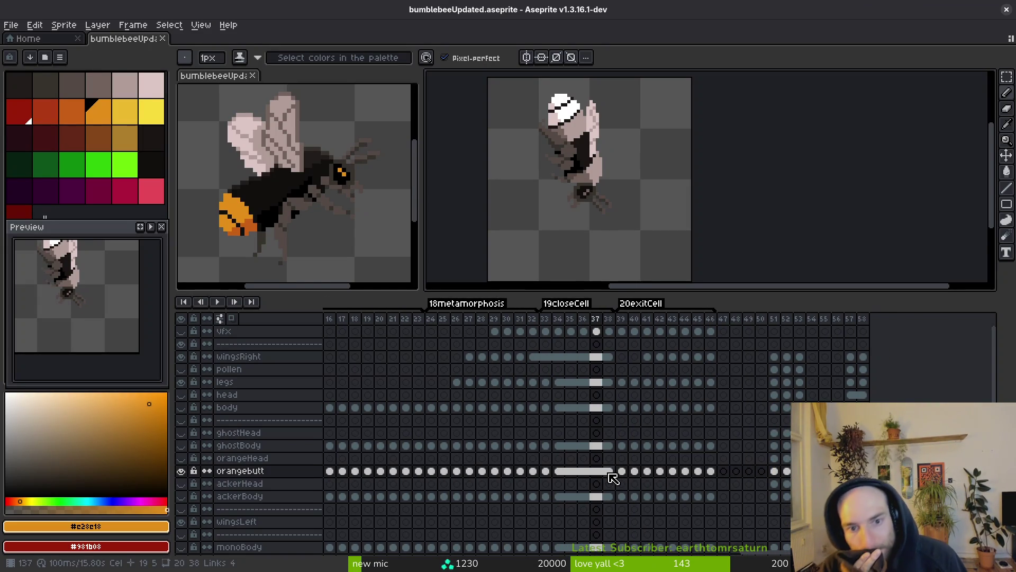
pyautogui.press('Left')
pyautogui.press('Left')
pyautogui.press('Right')
pyautogui.press('Right')
pyautogui.press('Right')
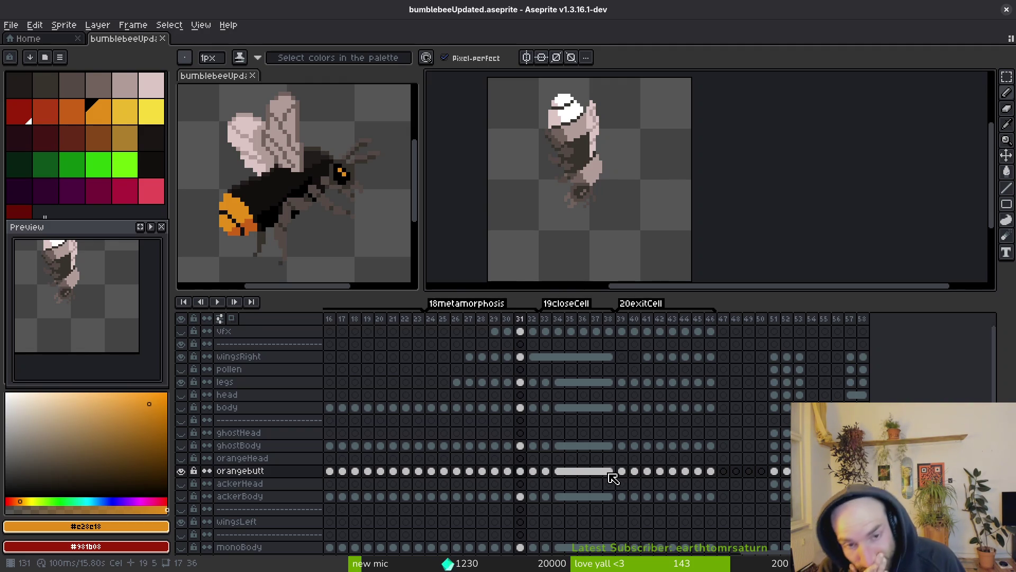
pyautogui.press('Left')
pyautogui.press('Left')
pyautogui.press('Left')
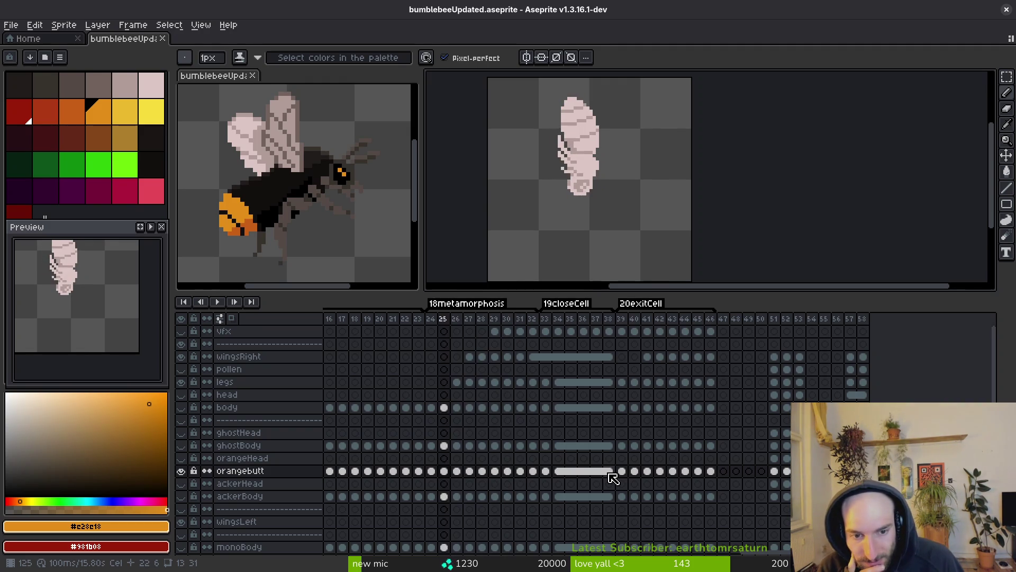
pyautogui.press('Left')
pyautogui.press('Left')
pyautogui.press('Left')
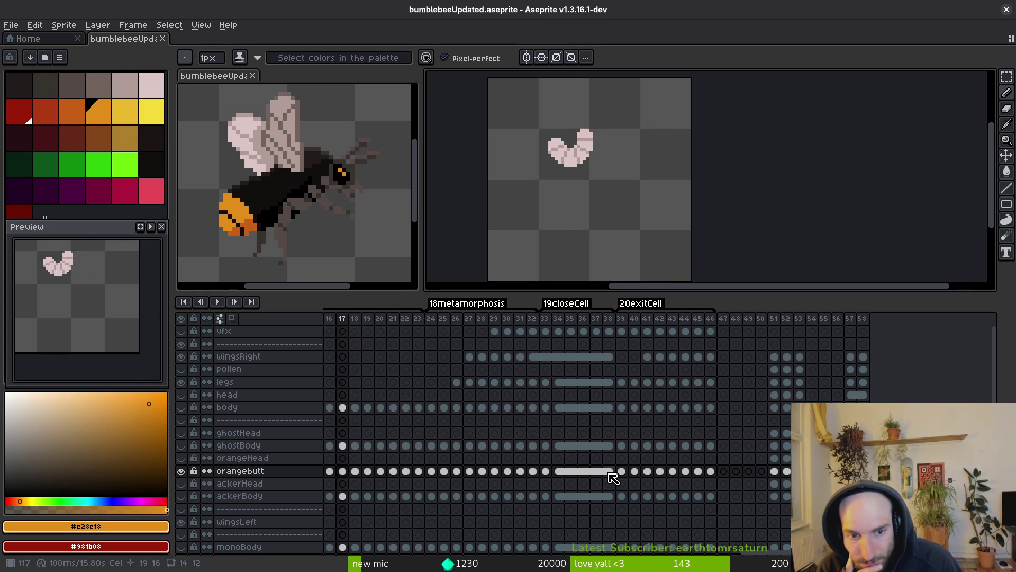
pyautogui.press('Right')
pyautogui.press('Right')
pyautogui.press('Right')
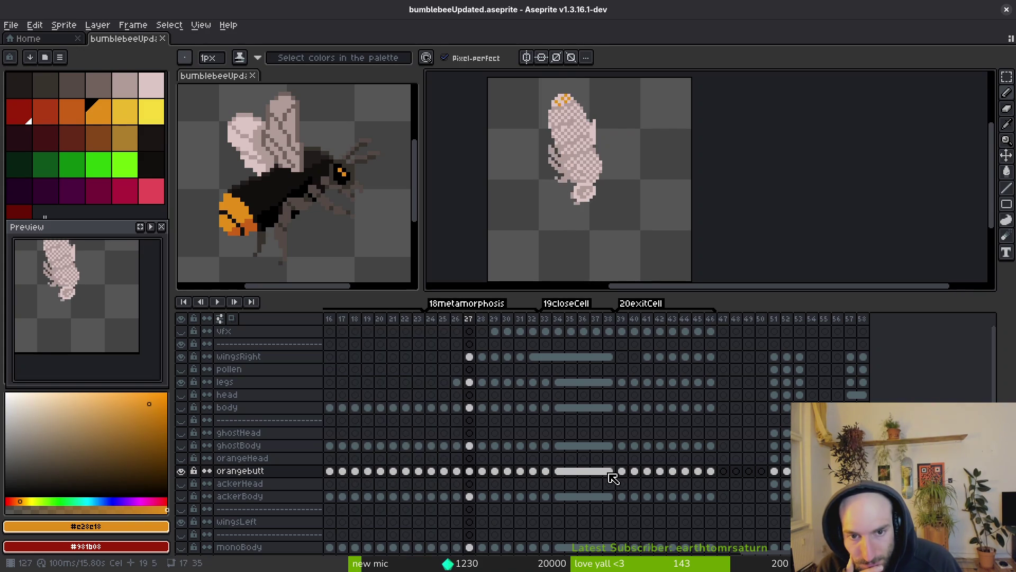
pyautogui.press('Right')
pyautogui.press('Right')
pyautogui.press('Right')
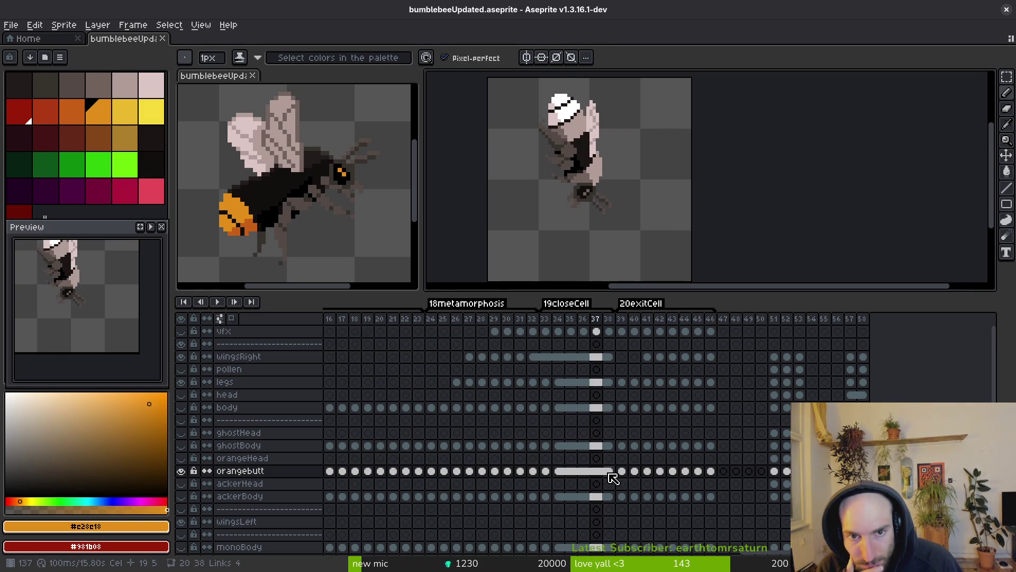
pyautogui.press('Right')
pyautogui.press('Right')
pyautogui.press('Right')
pyautogui.press('Left')
pyautogui.press('Left')
pyautogui.press('Left')
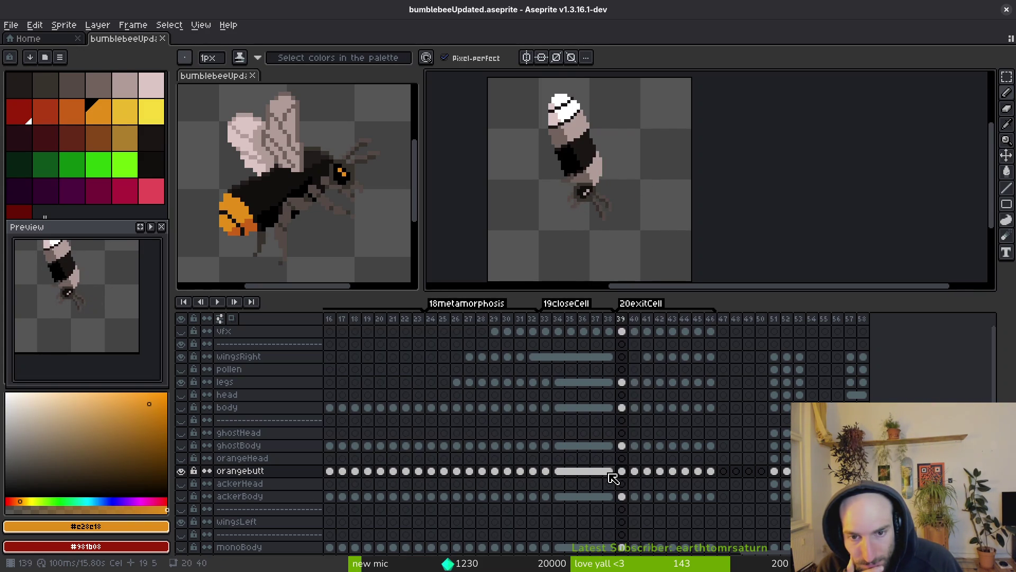
pyautogui.press('Right')
pyautogui.press('Right')
pyautogui.press('Left')
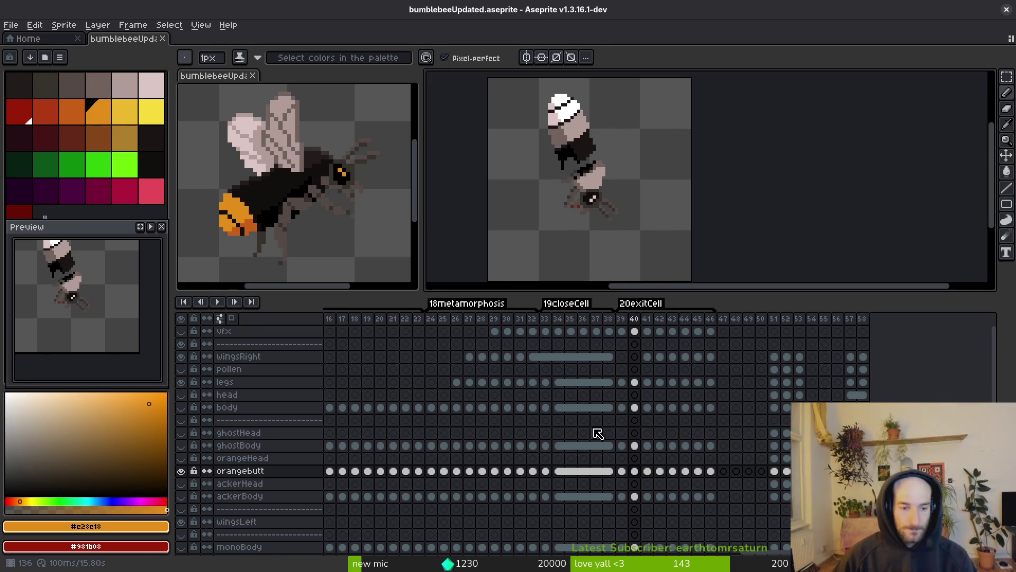
pyautogui.click(181, 471)
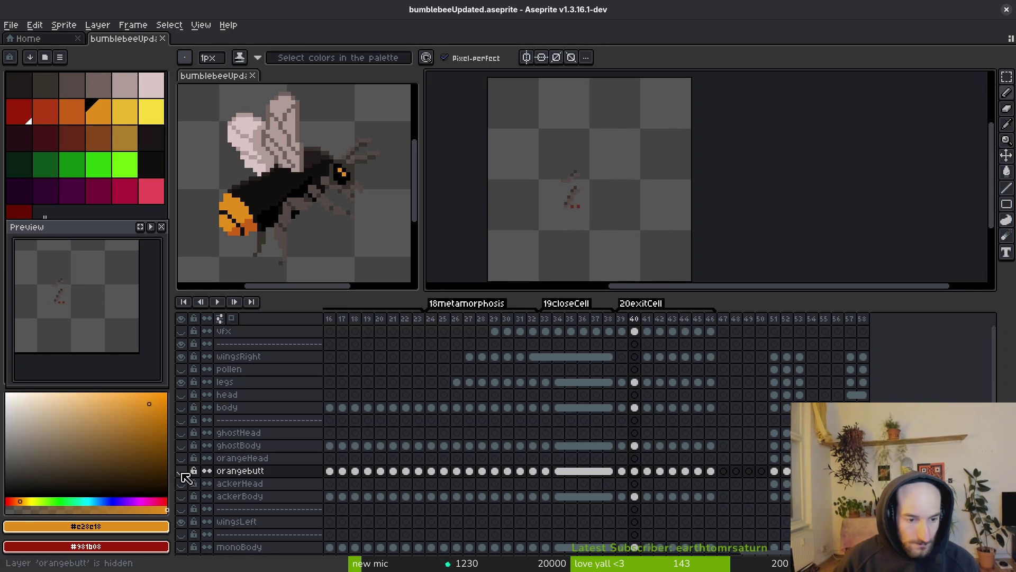
# Step: Show the ghostBody layer and paint a single dark-red pixel on the ghost's leg at frame 40
pyautogui.click(181, 445)
pyautogui.scroll(6, 538, 204)
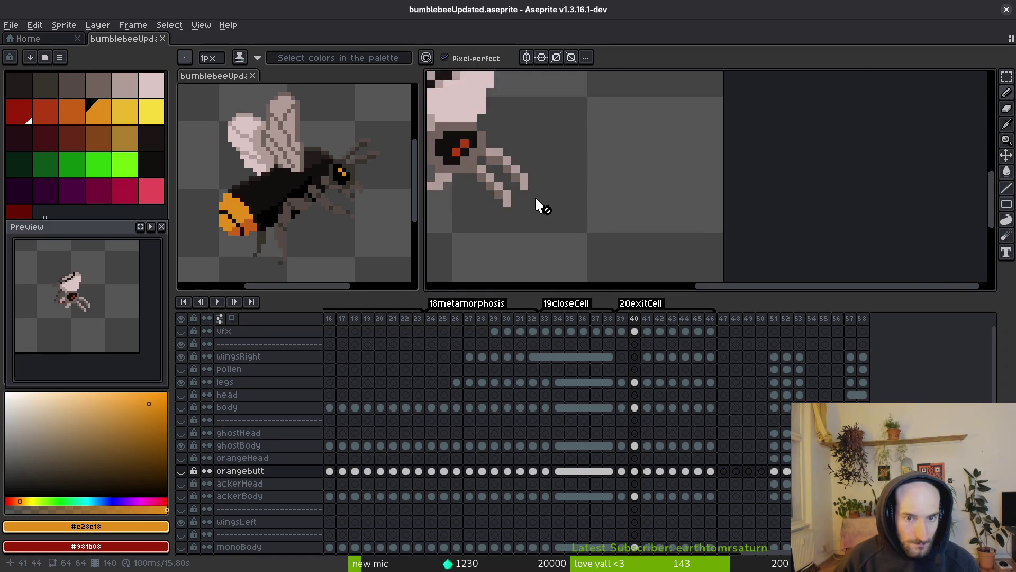
pyautogui.click(635, 471)
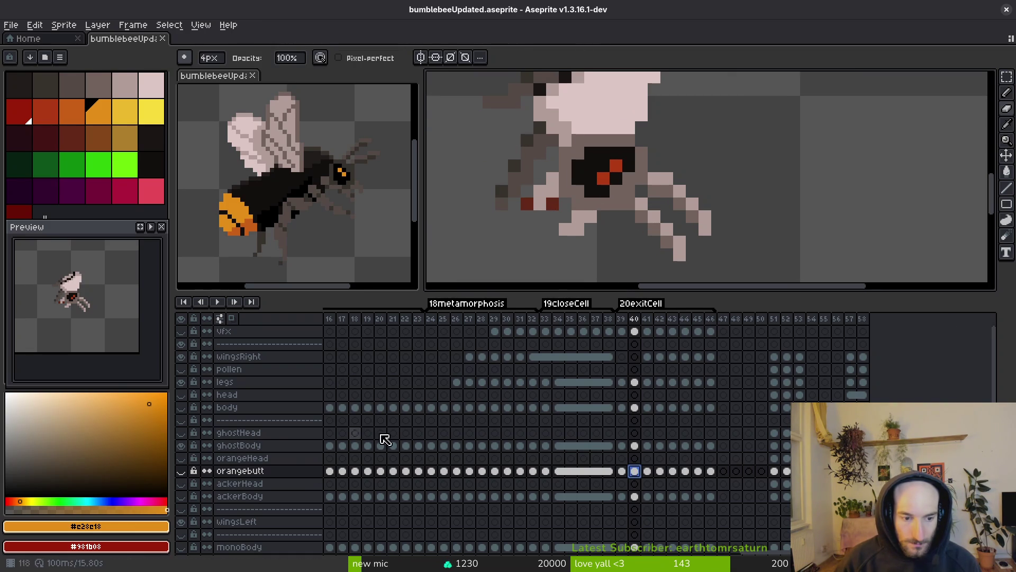
pyautogui.click(635, 445)
pyautogui.press('-')
pyautogui.press('-')
pyautogui.press('-')
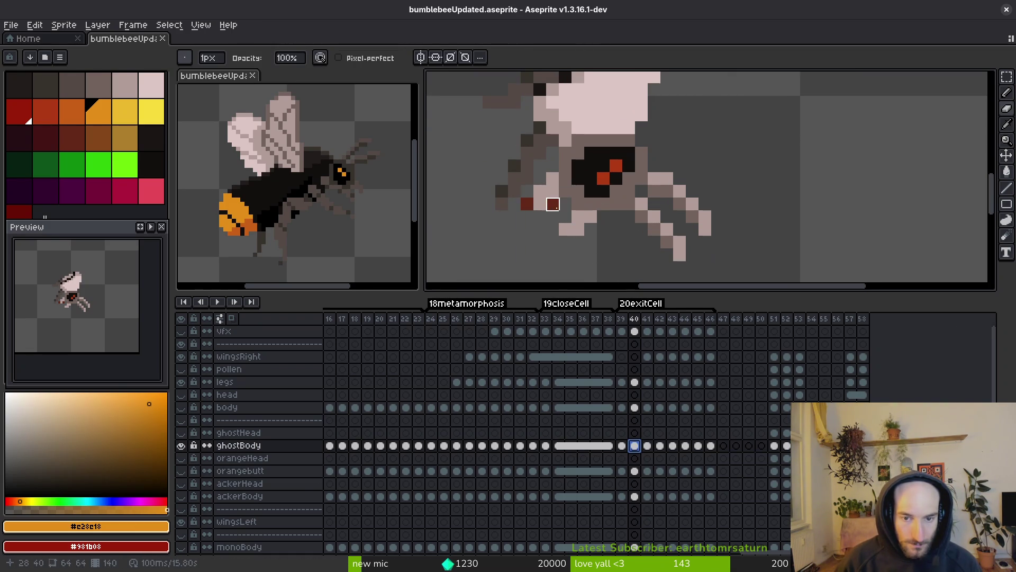
pyautogui.rightClick(528, 204)
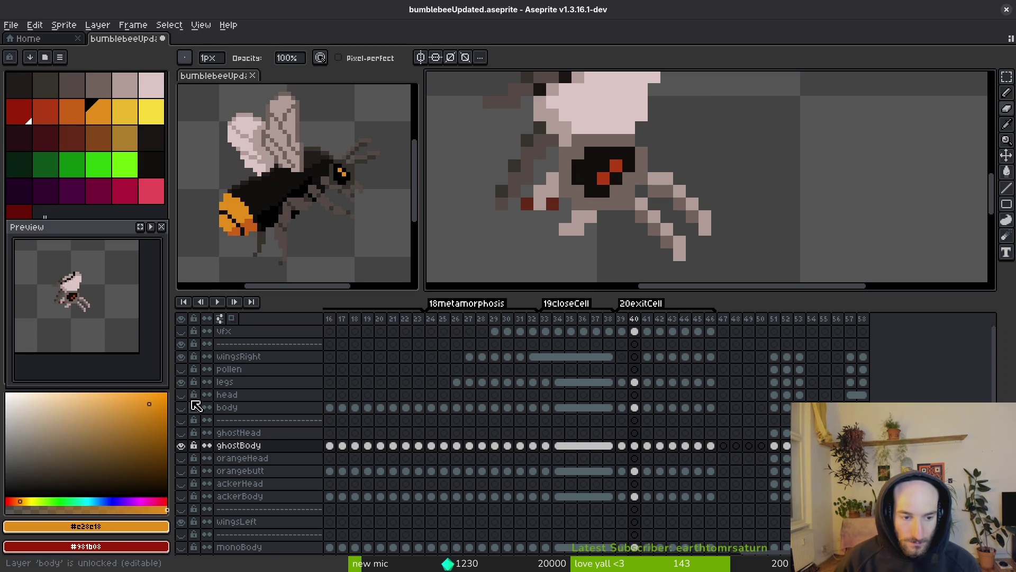
pyautogui.click(183, 382)
pyautogui.click(183, 381)
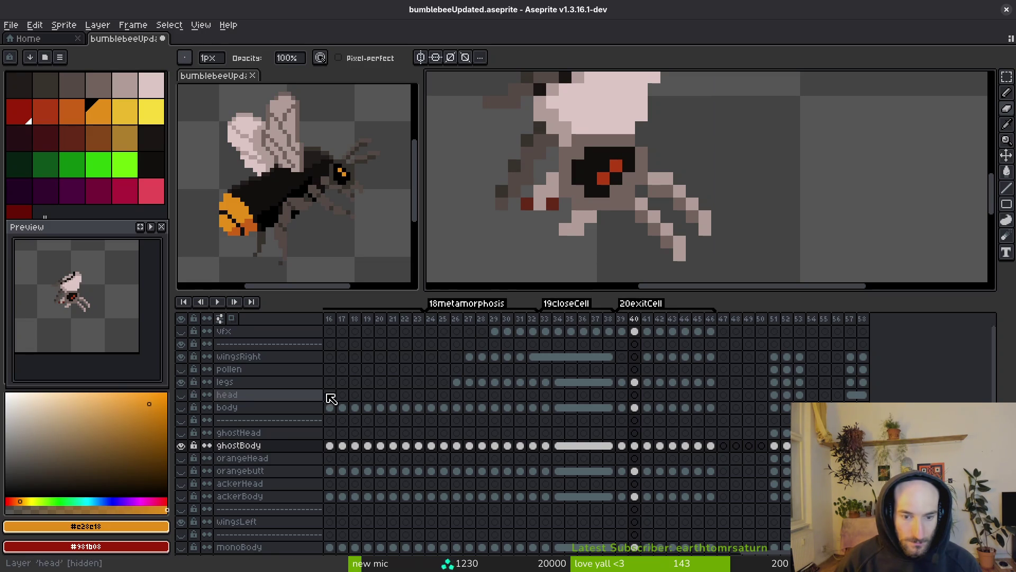
# Step: Hide ghostBody, show the dark body and orangebutt layers again, and enlarge the brush to 9px
pyautogui.click(635, 382)
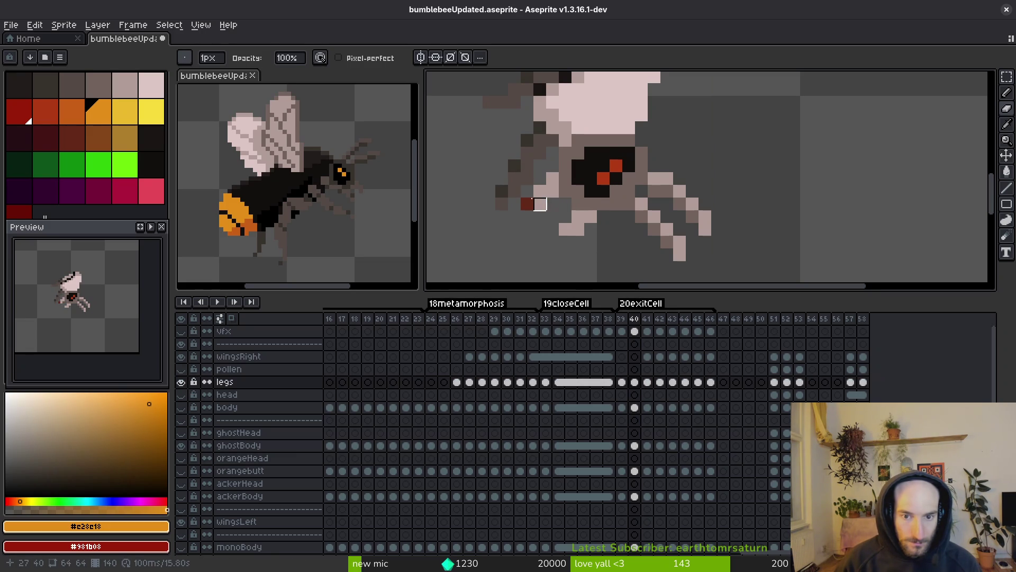
pyautogui.press('i')
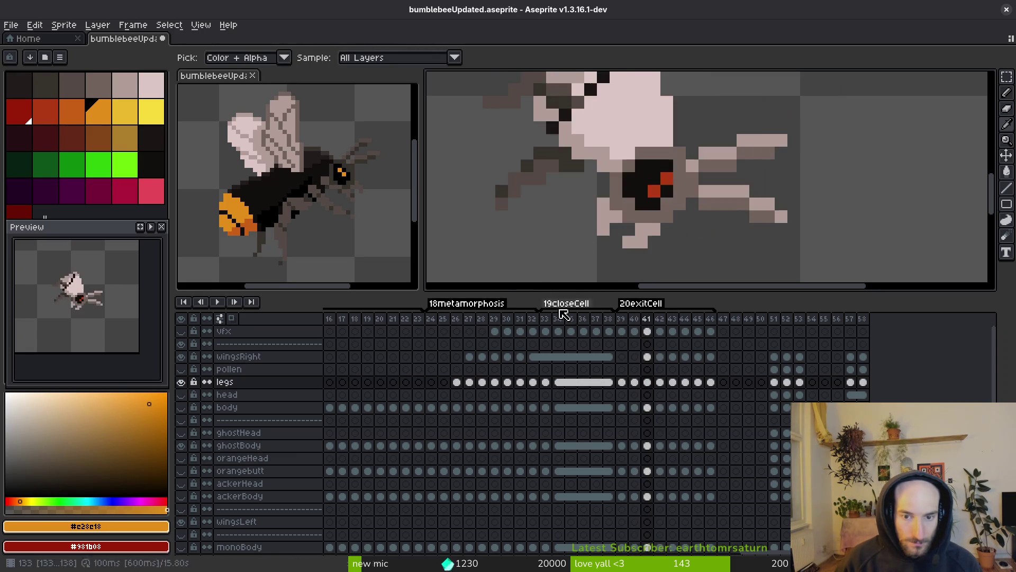
pyautogui.click(181, 445)
pyautogui.click(184, 483)
pyautogui.click(186, 476)
pyautogui.press('b')
pyautogui.scroll(-3, 608, 188)
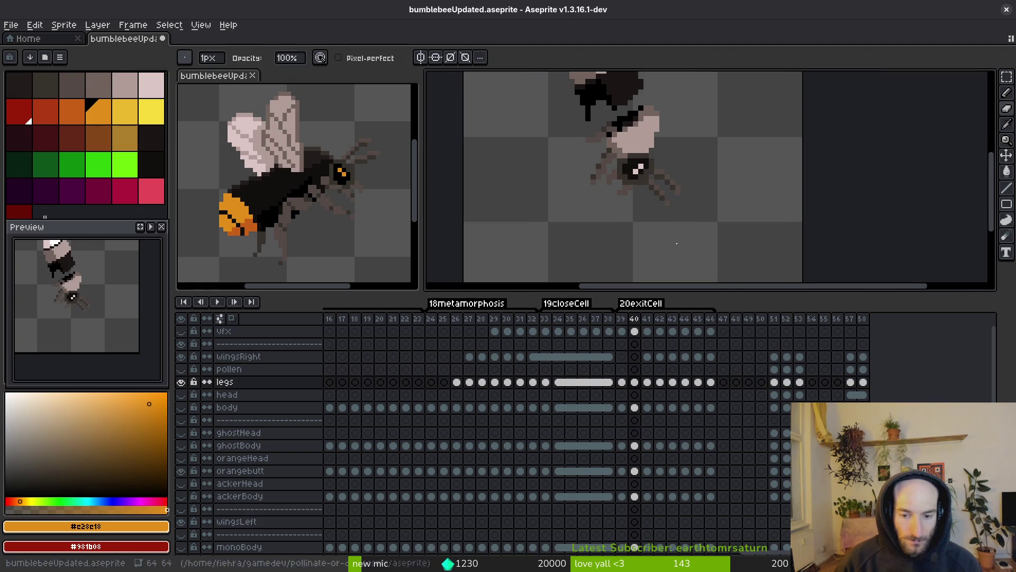
pyautogui.scroll(-2, 588, 253)
pyautogui.press('+')
pyautogui.press('+')
pyautogui.press('+')
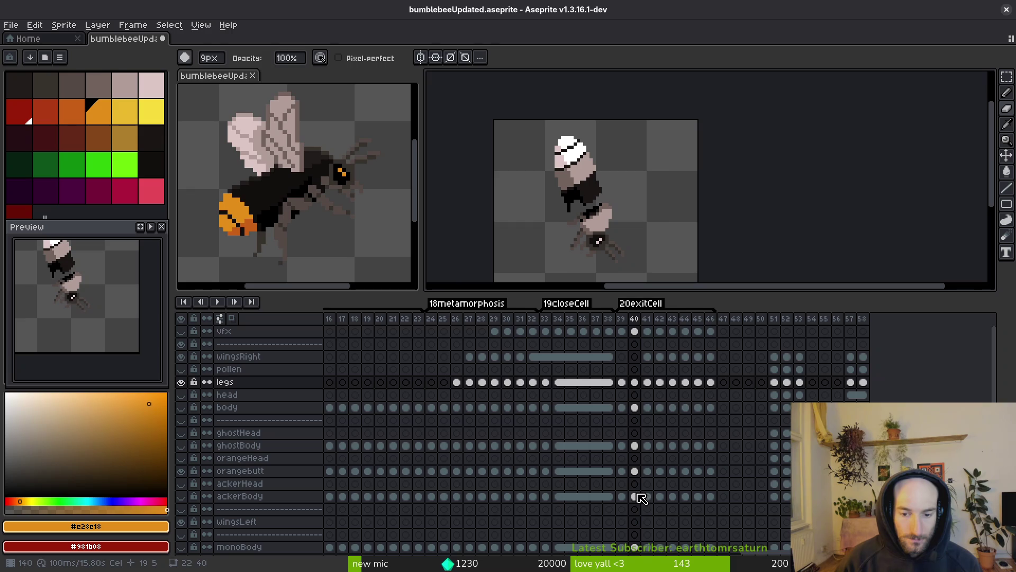
# Step: Erase the dark middle of the bee from the orangebutt cel on frame 40
pyautogui.click(634, 471)
pyautogui.moveTo(590, 151)
pyautogui.mouseDown()
pyautogui.moveTo(592, 175)
pyautogui.moveTo(569, 196)
pyautogui.moveTo(544, 128)
pyautogui.moveTo(598, 151)
pyautogui.mouseUp()
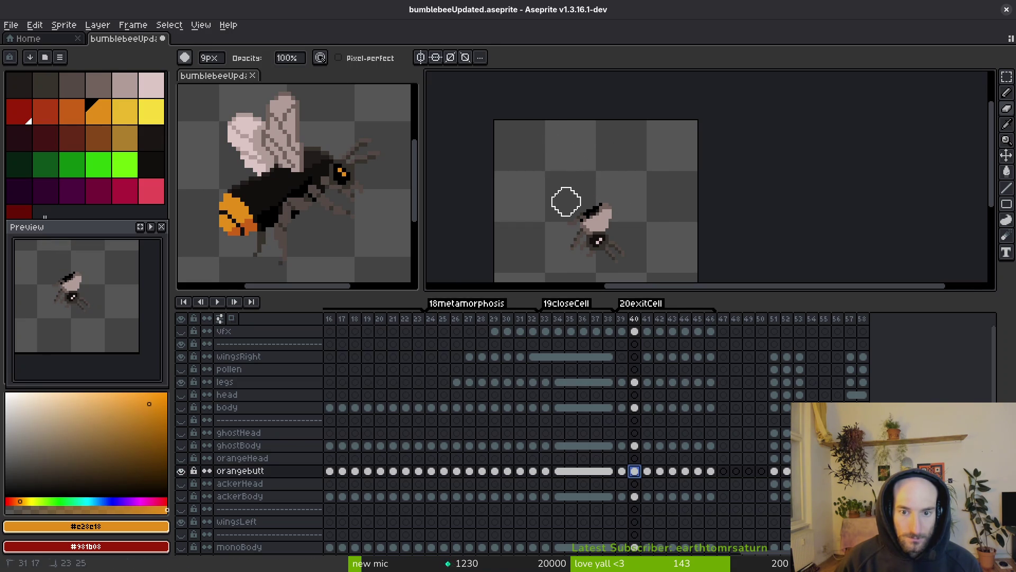
pyautogui.click(634, 445)
pyautogui.click(182, 445)
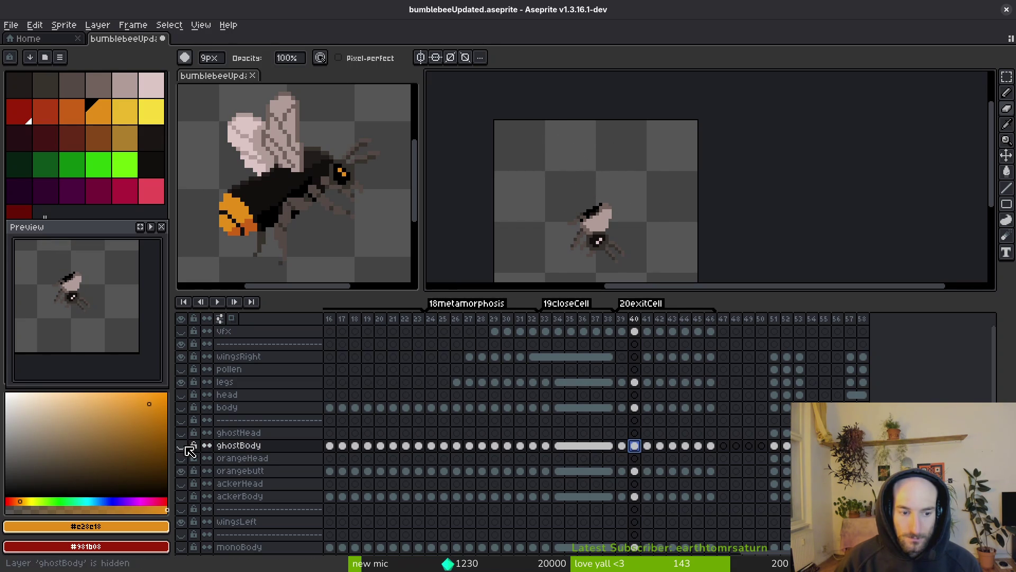
pyautogui.click(182, 450)
# Step: Erase the stray white body from the ackerBody cel on frame 40 and save the file
pyautogui.click(634, 496)
pyautogui.click(182, 497)
pyautogui.click(181, 497)
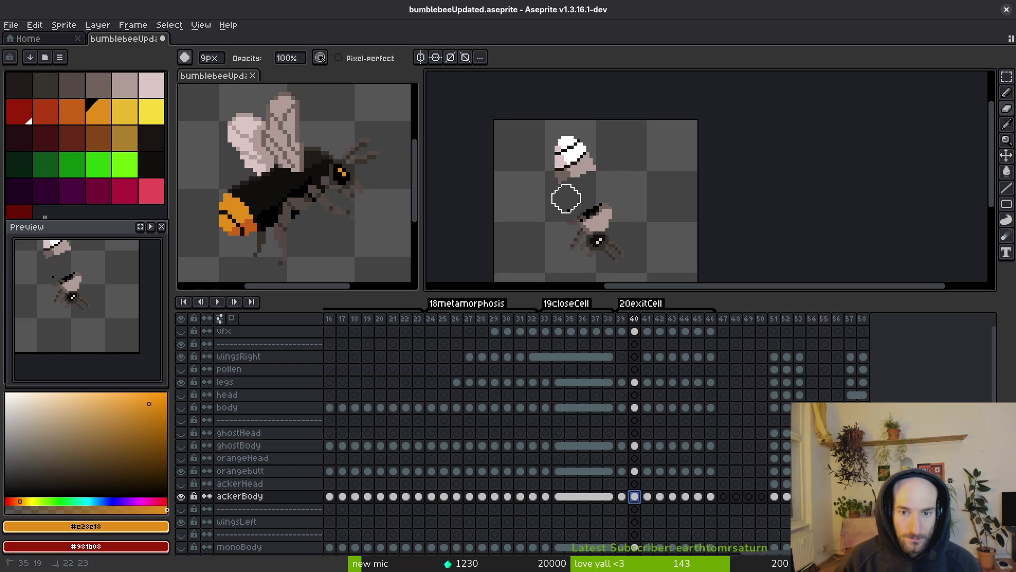
pyautogui.moveTo(567, 192); pyautogui.dragTo(563, 158)
pyautogui.hotkey('ctrl', 's')
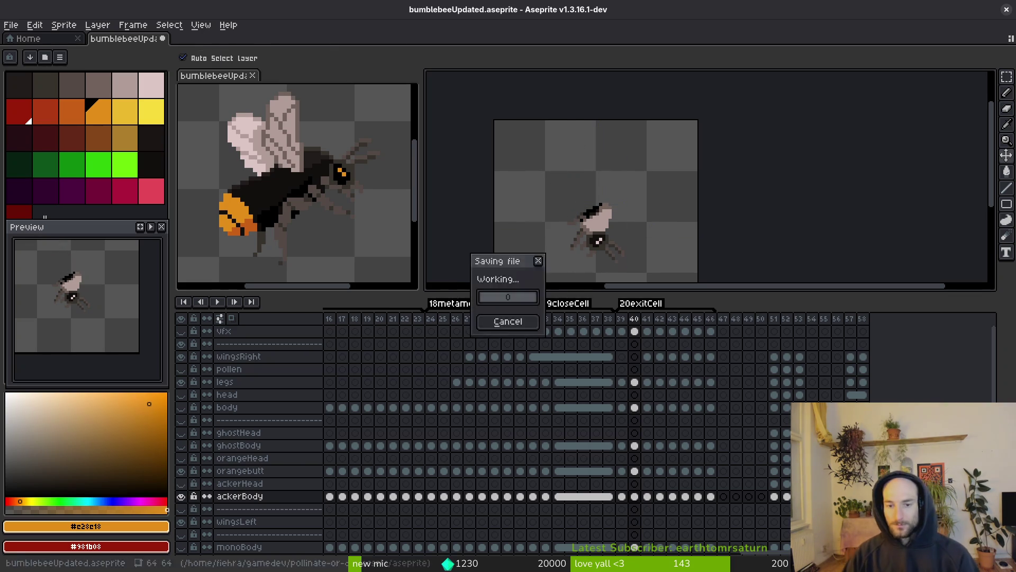
# Step: On orangebutt frame 40, flood-fill the pale body and light head pixels with the reference bee's dark colour
pyautogui.click(181, 496)
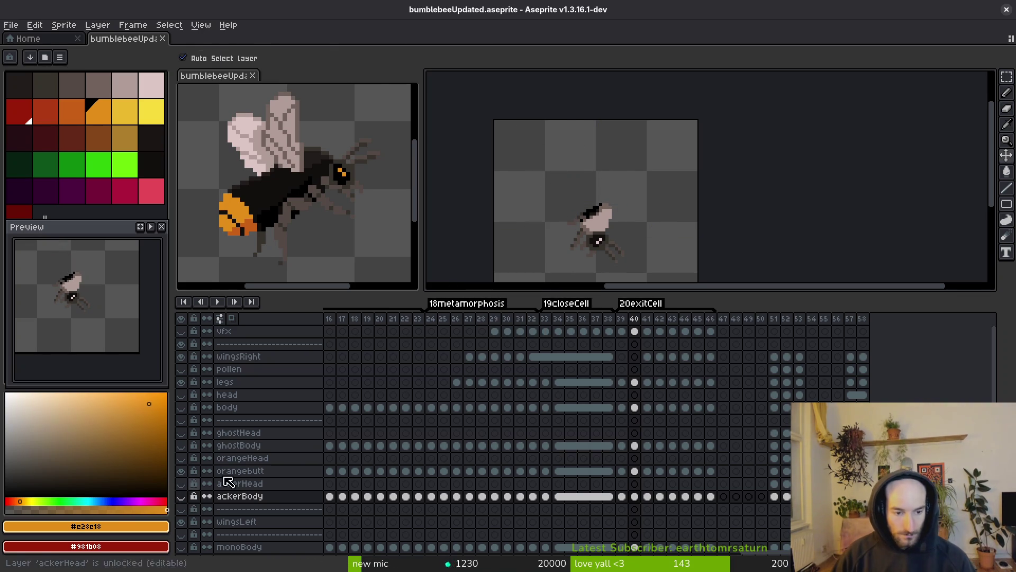
pyautogui.click(634, 471)
pyautogui.press('b')
pyautogui.scroll(3, 603, 212)
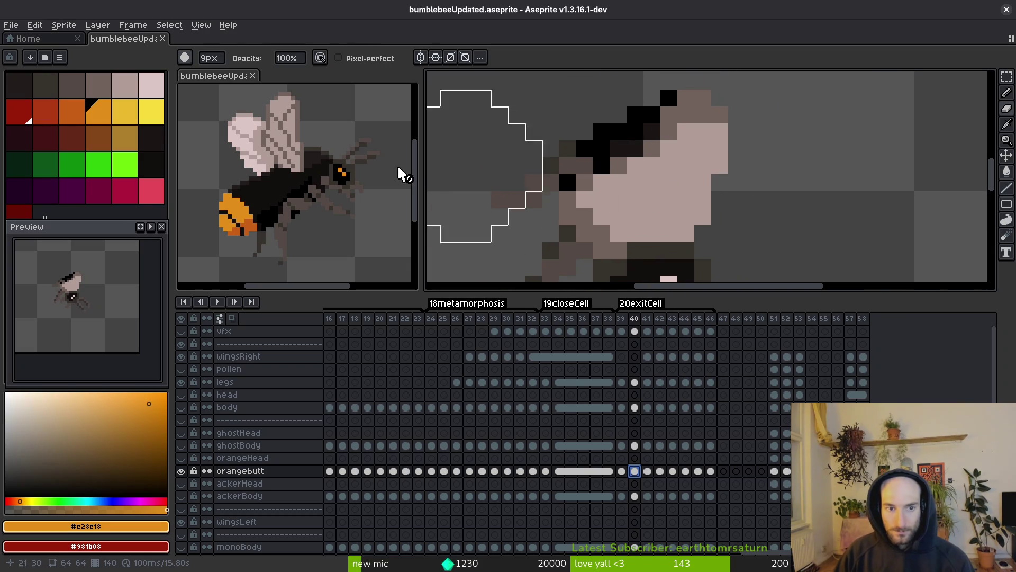
pyautogui.press('i')
pyautogui.click(321, 165)
pyautogui.press('g')
pyautogui.click(710, 160)
pyautogui.click(681, 160)
pyautogui.click(673, 127)
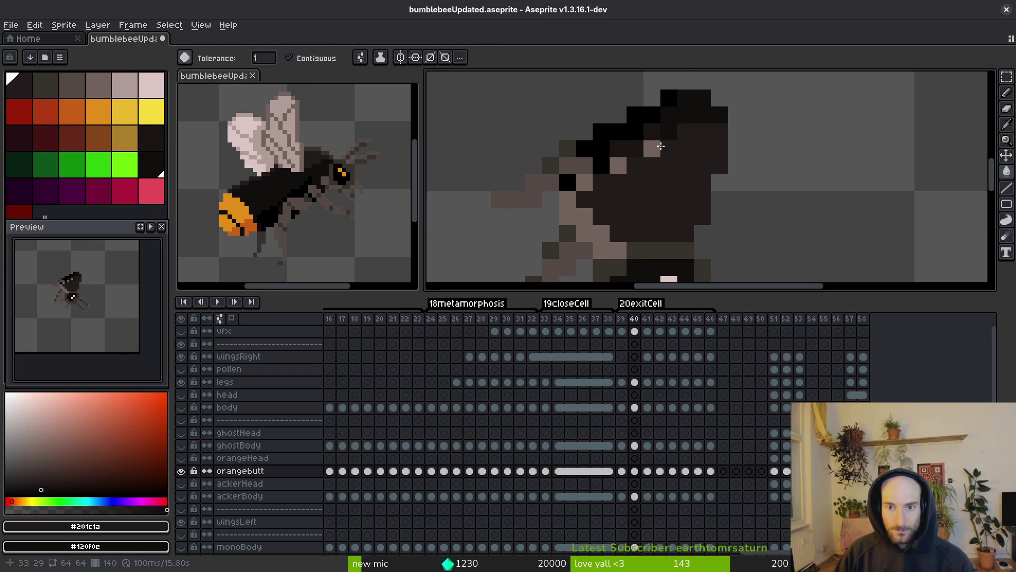
pyautogui.click(618, 165)
pyautogui.click(584, 182)
pyautogui.click(584, 217)
pyautogui.click(593, 233)
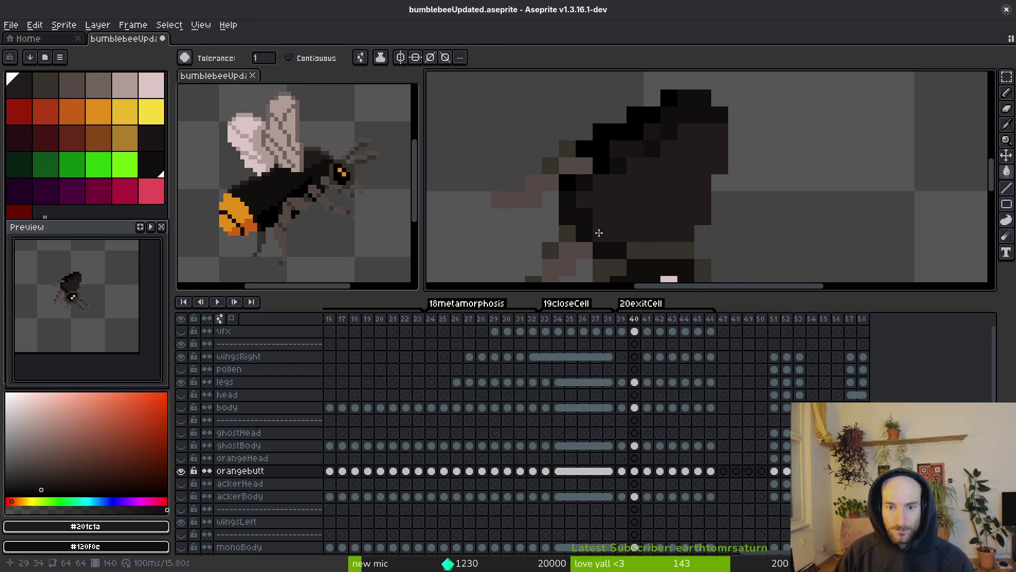
# Step: Fill frame 40's body-edge and head-top pixels with pure black
pyautogui.scroll(-1, 621, 202)
pyautogui.scroll(1, 613, 141)
pyautogui.keyDown('alt'); pyautogui.click(553, 193); pyautogui.keyUp('alt')
pyautogui.click(572, 220)
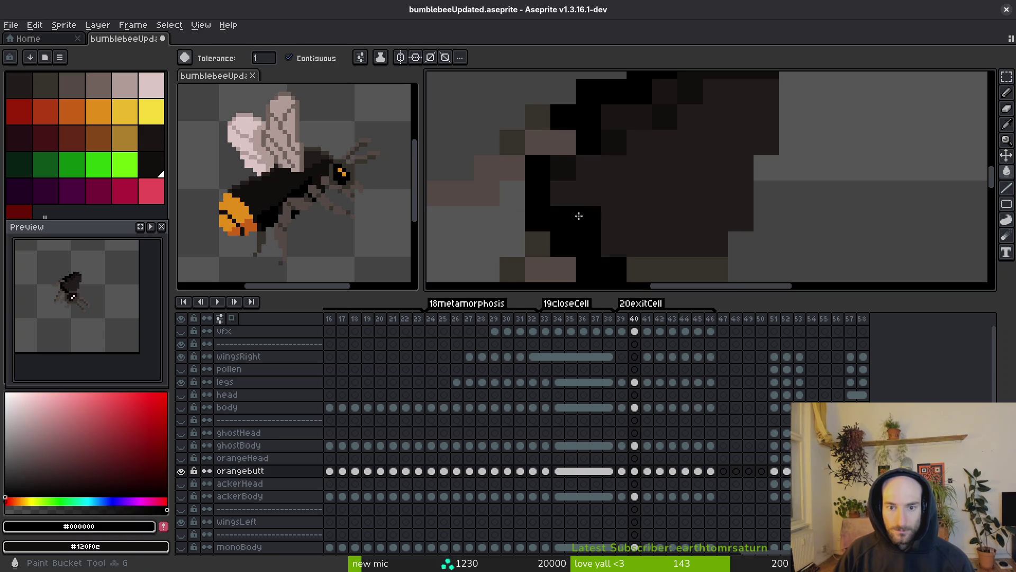
pyautogui.click(617, 143)
pyautogui.scroll(-1, 622, 152)
pyautogui.scroll(1, 622, 152)
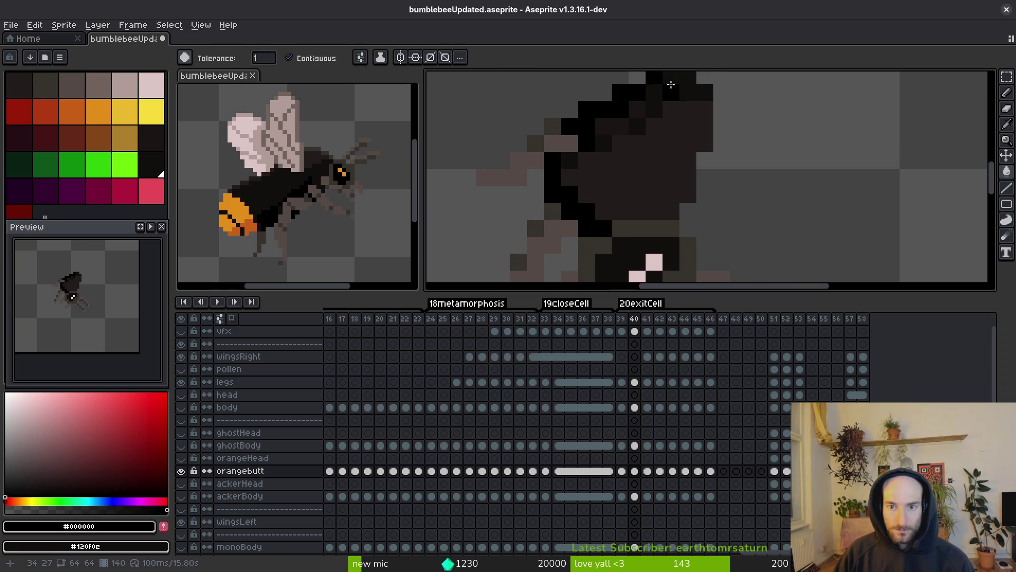
pyautogui.click(663, 90)
pyautogui.click(636, 108)
# Step: Sample #201c1a and #120f0c, then pencil frame 40's remaining body-edge pixels in #201c1a
pyautogui.keyDown('alt'); pyautogui.click(640, 154); pyautogui.keyUp('alt')
pyautogui.moveTo(632, 169); pyautogui.dragTo(633, 197)
pyautogui.keyDown('alt'); pyautogui.click(651, 188); pyautogui.keyUp('alt')
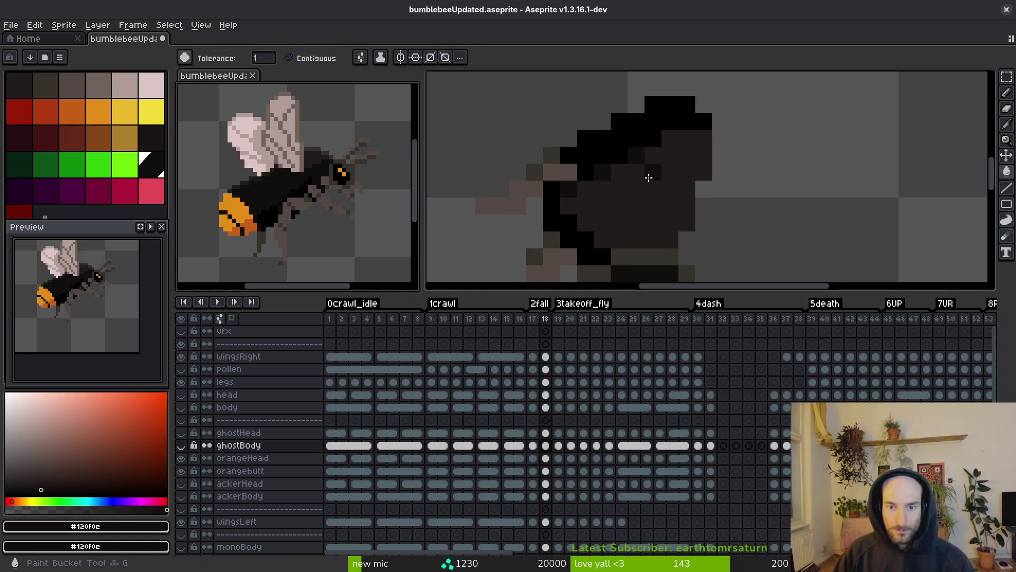
pyautogui.keyDown('alt'); pyautogui.click(625, 188); pyautogui.keyUp('alt')
pyautogui.scroll(-3, 630, 189)
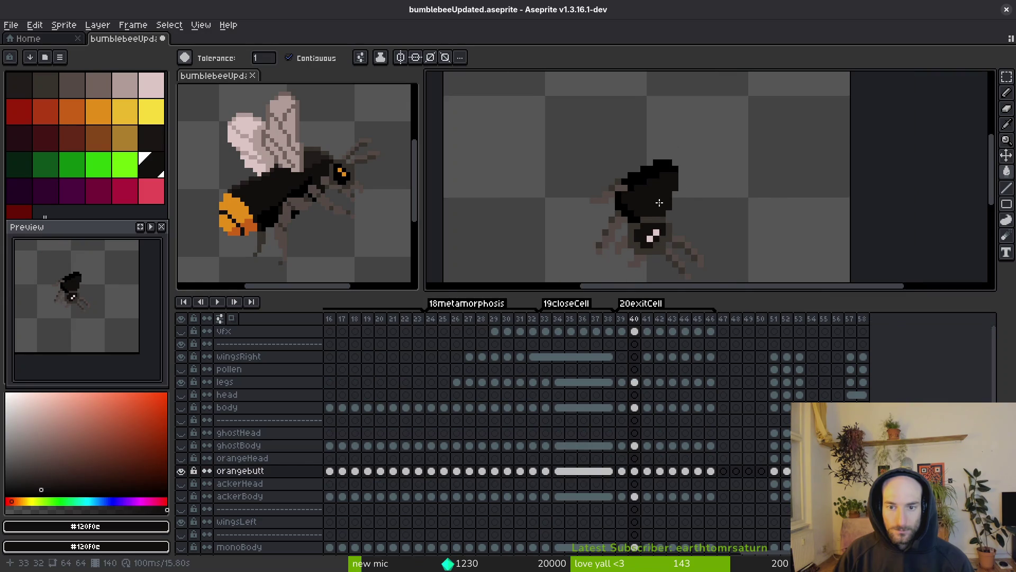
pyautogui.keyDown('alt'); pyautogui.click(643, 196); pyautogui.keyUp('alt')
pyautogui.scroll(3, 661, 197)
pyautogui.press('b')
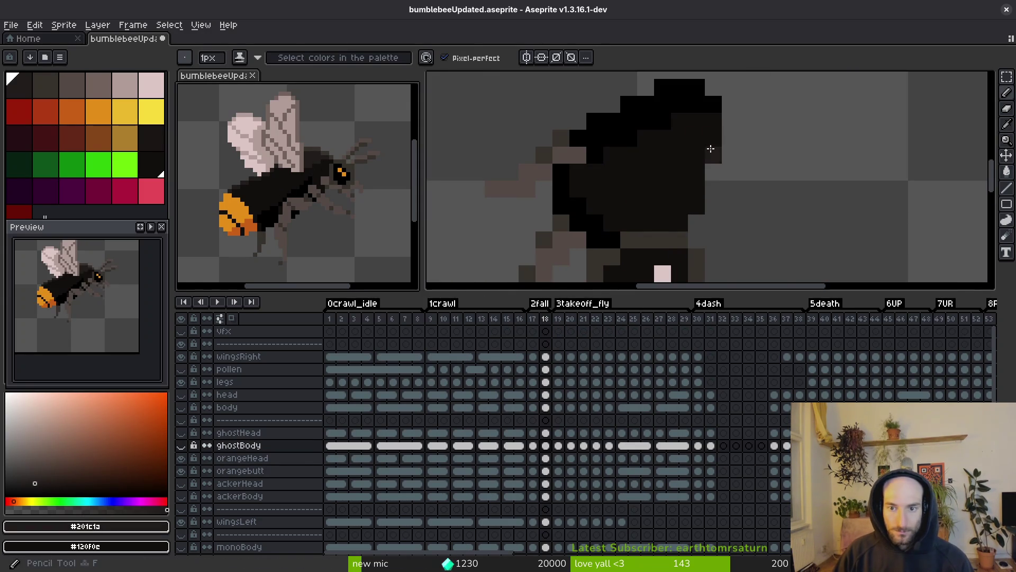
pyautogui.click(696, 191)
pyautogui.click(680, 221)
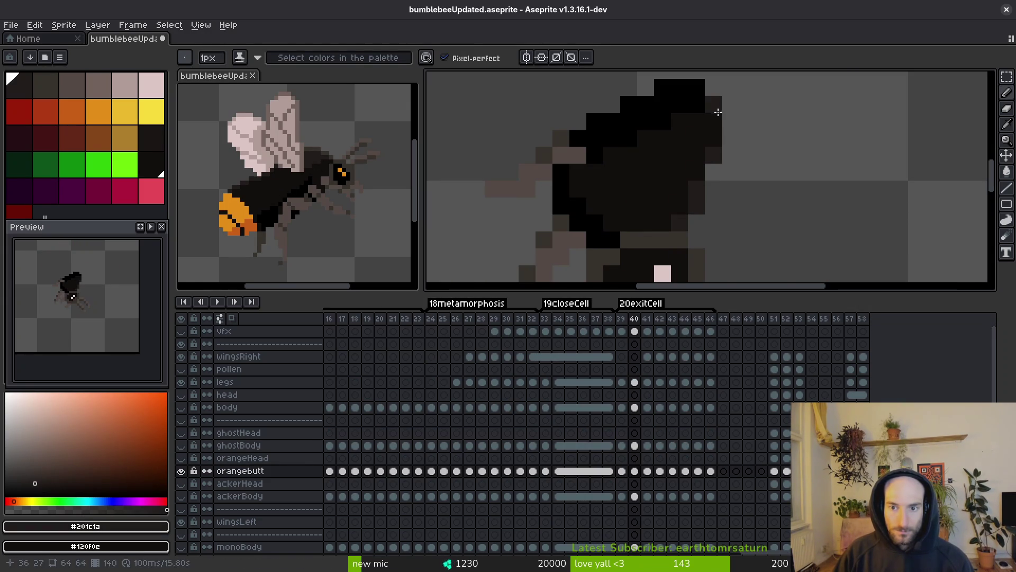
pyautogui.scroll(-2, 716, 137)
pyautogui.scroll(-1, 688, 148)
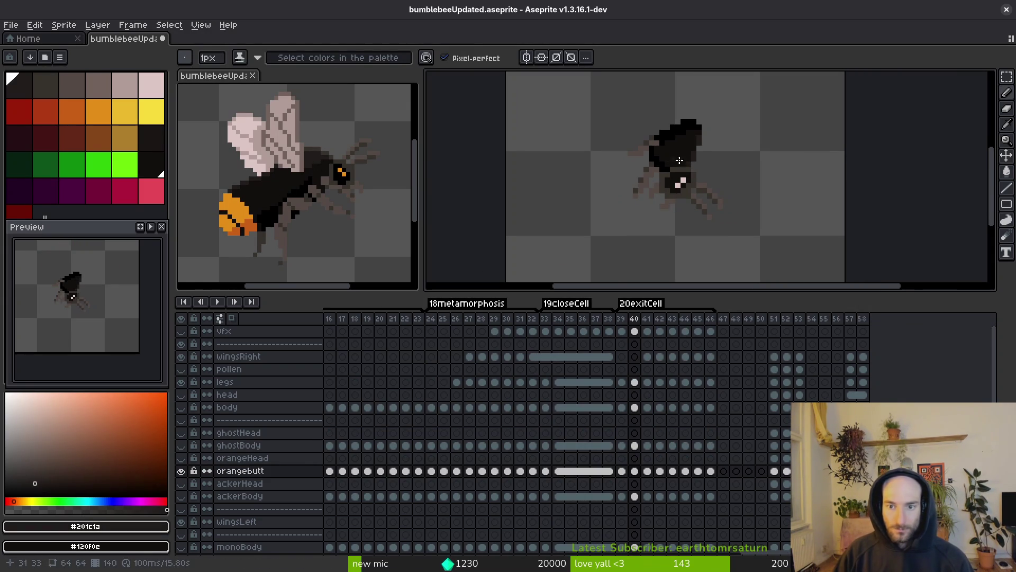
pyautogui.scroll(2, 648, 157)
# Step: On frame 41, fill the pale body dark and darken the grey patches on the head
pyautogui.moveTo(648, 158)
pyautogui.mouseDown()
pyautogui.moveTo(637, 183)
pyautogui.moveTo(626, 177)
pyautogui.mouseUp()
pyautogui.press('Right')
pyautogui.press('Left')
pyautogui.press('Right')
pyautogui.press('Left')
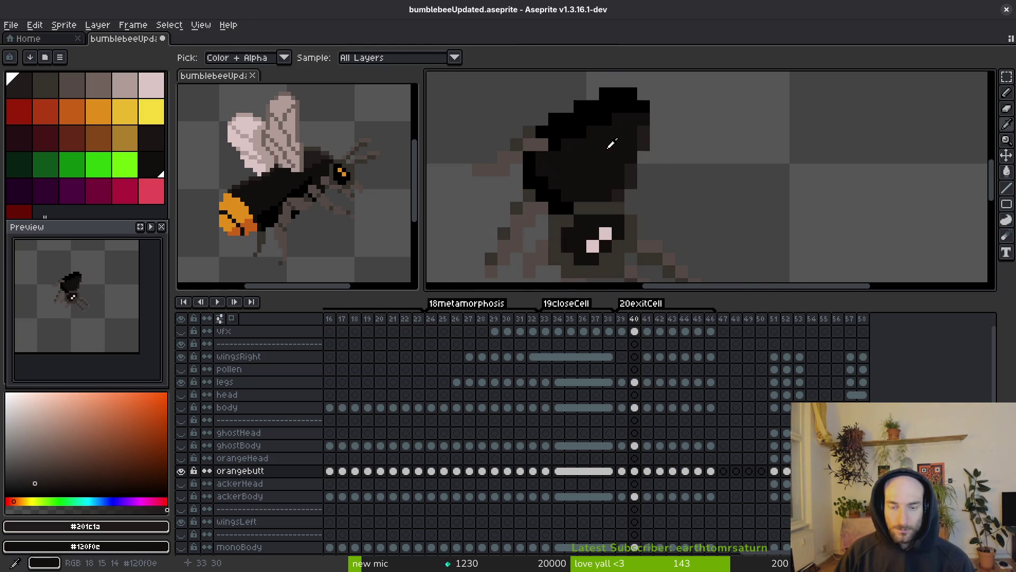
pyautogui.keyDown('alt'); pyautogui.click(613, 149); pyautogui.keyUp('alt')
pyautogui.press('Right')
pyautogui.click(590, 145)
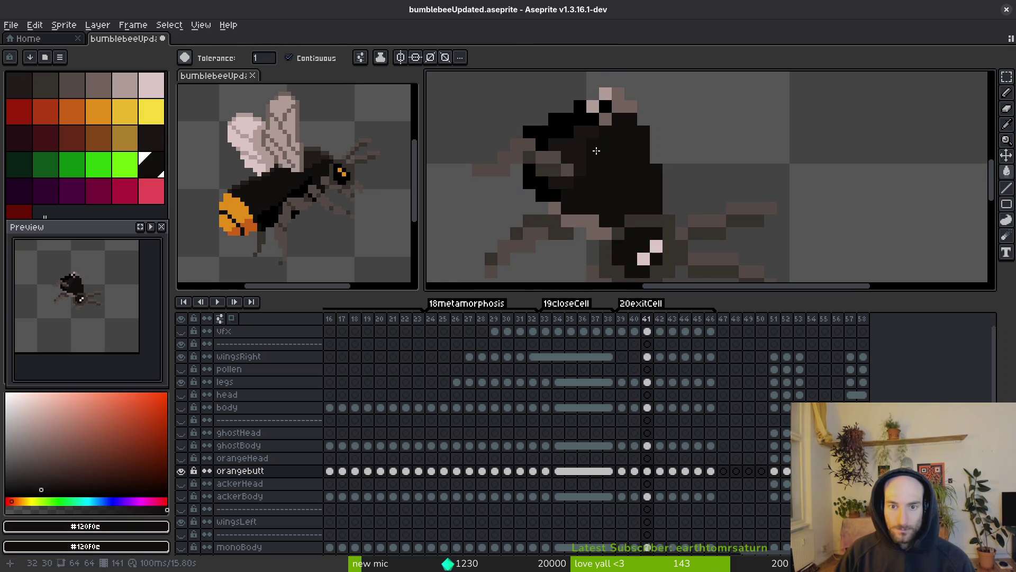
pyautogui.click(607, 117)
pyautogui.press('Left')
pyautogui.press('Right')
pyautogui.press('Right')
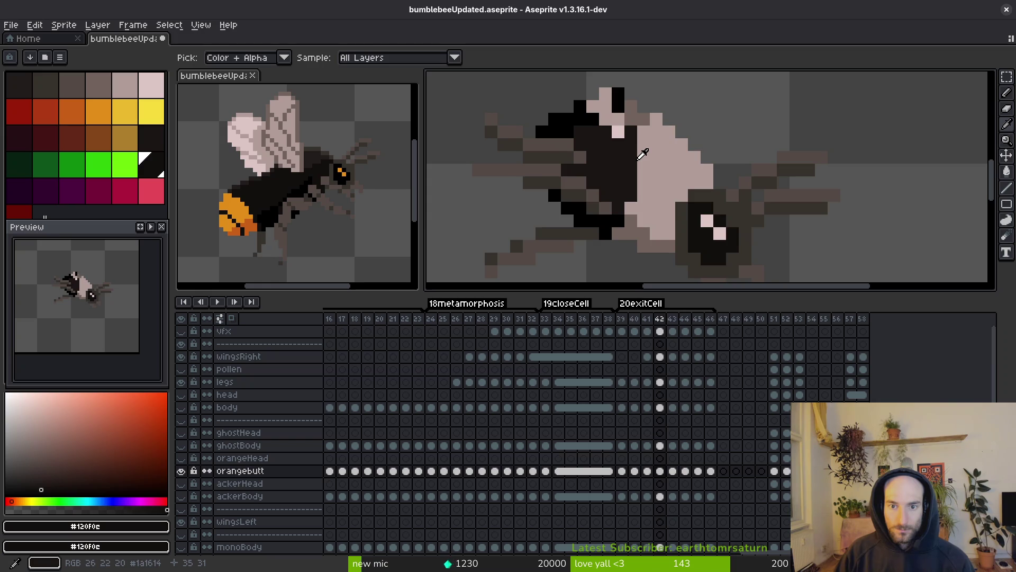
pyautogui.press('Left')
# Step: Flood-fill frame 41's remaining grey area with pure black
pyautogui.press('g')
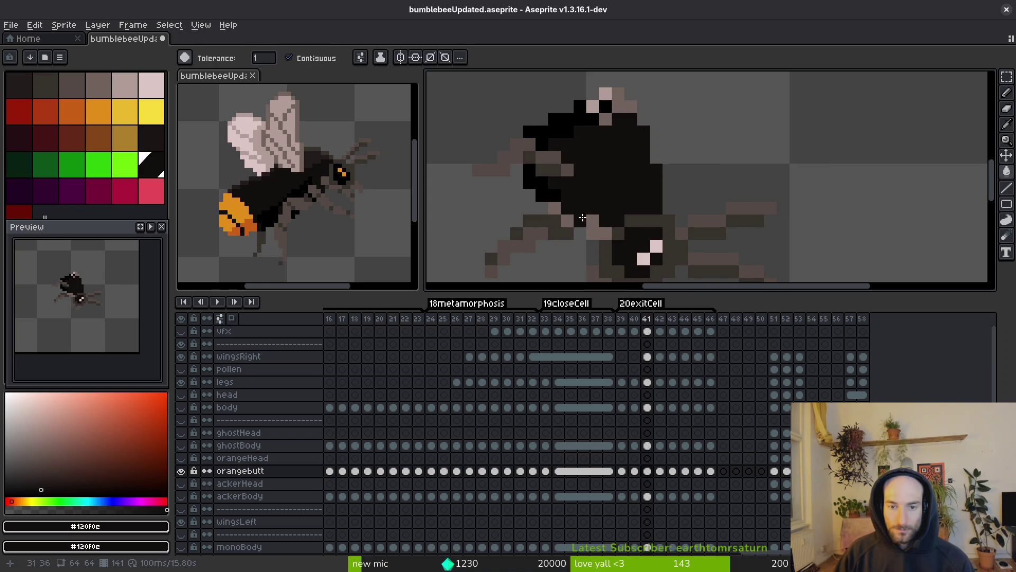
pyautogui.click(584, 223)
pyautogui.hotkey('ctrl', 'z')
pyautogui.keyDown('alt'); pyautogui.click(585, 217); pyautogui.keyUp('alt')
pyautogui.click(584, 214)
pyautogui.press('b')
pyautogui.scroll(-2, 577, 217)
pyautogui.scroll(4, 546, 214)
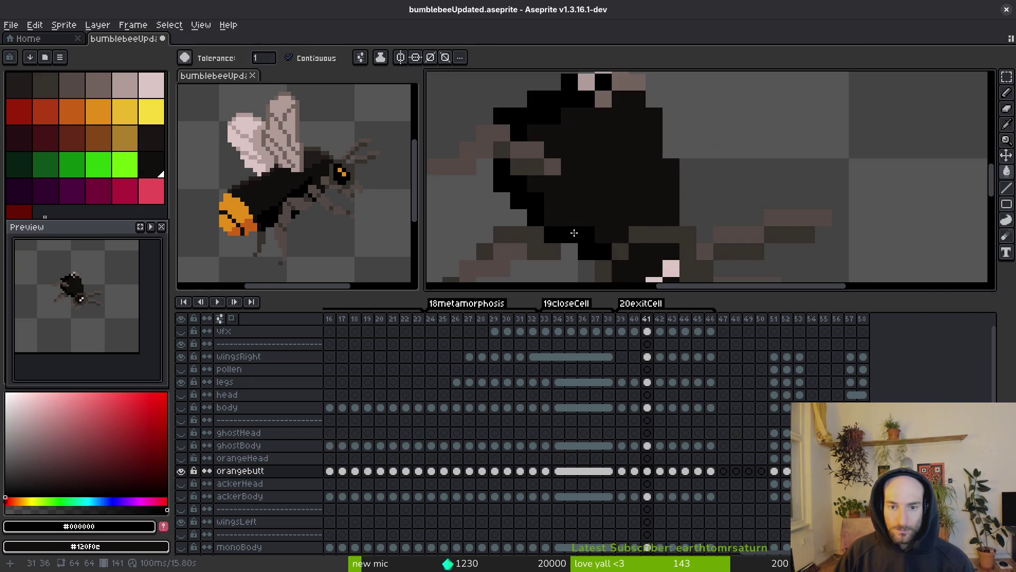
pyautogui.scroll(-4, 647, 201)
# Step: On frame 42, darken the dark area and fill the lower body black
pyautogui.press('Right')
pyautogui.scroll(4, 649, 182)
pyautogui.scroll(-4, 647, 174)
pyautogui.press('g')
pyautogui.click(642, 178)
pyautogui.scroll(3, 642, 178)
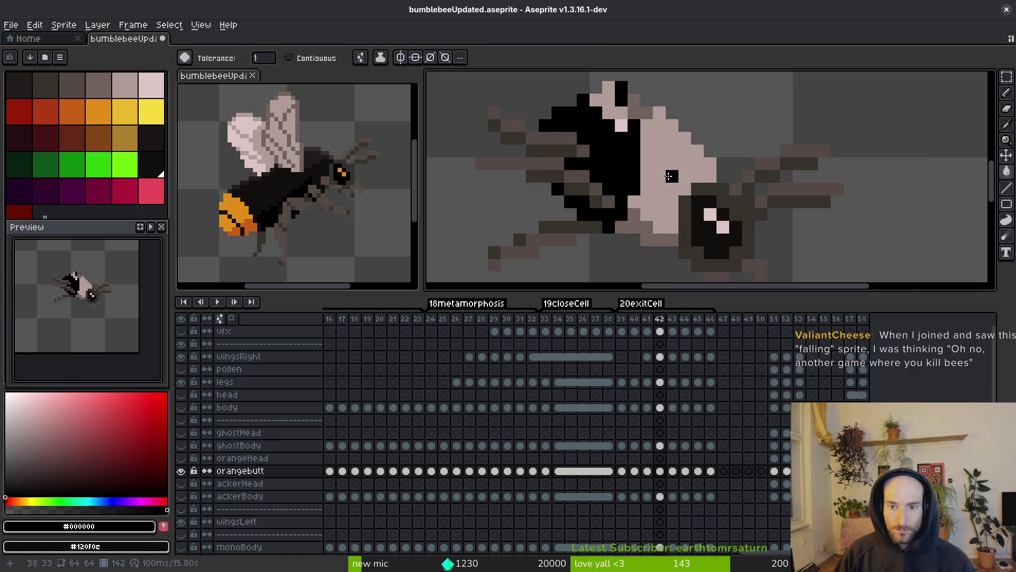
pyautogui.click(657, 184)
pyautogui.hotkey('ctrl', 'z')
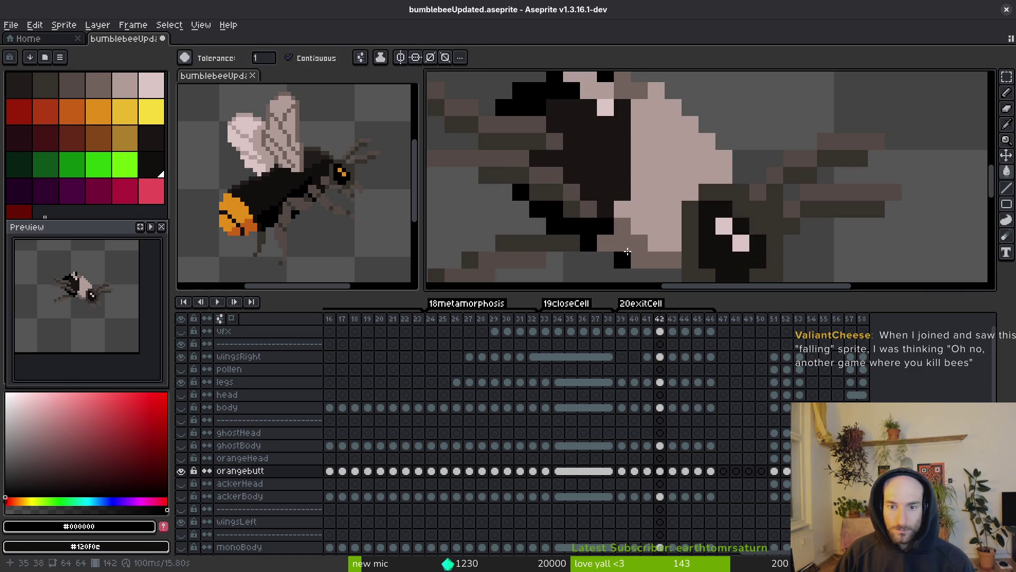
pyautogui.click(626, 248)
# Step: Blacken frame 42's dark-grey pixels and sample the #1a1614 and #120f0c body colours
pyautogui.scroll(-3, 481, 258)
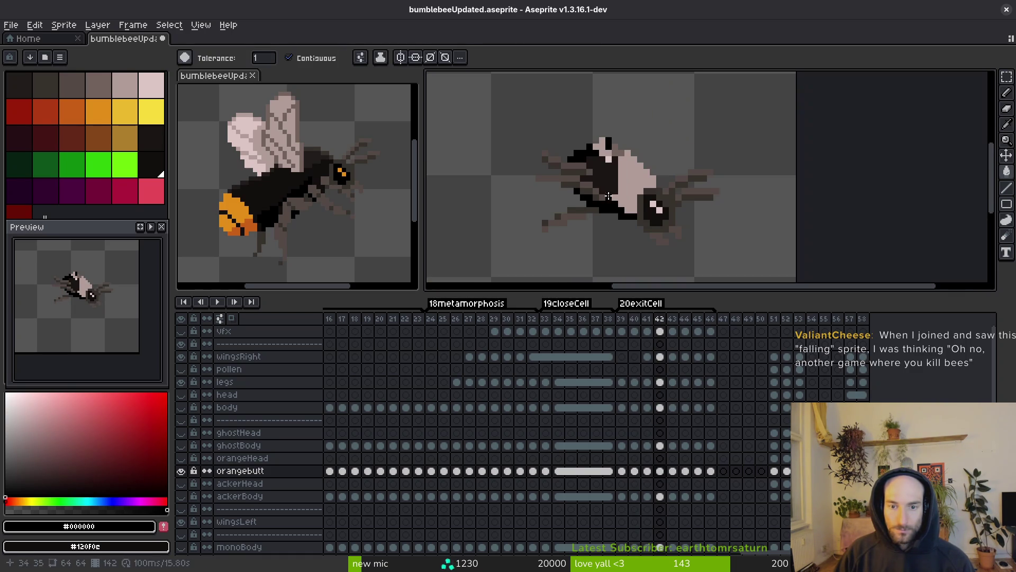
pyautogui.scroll(3, 604, 197)
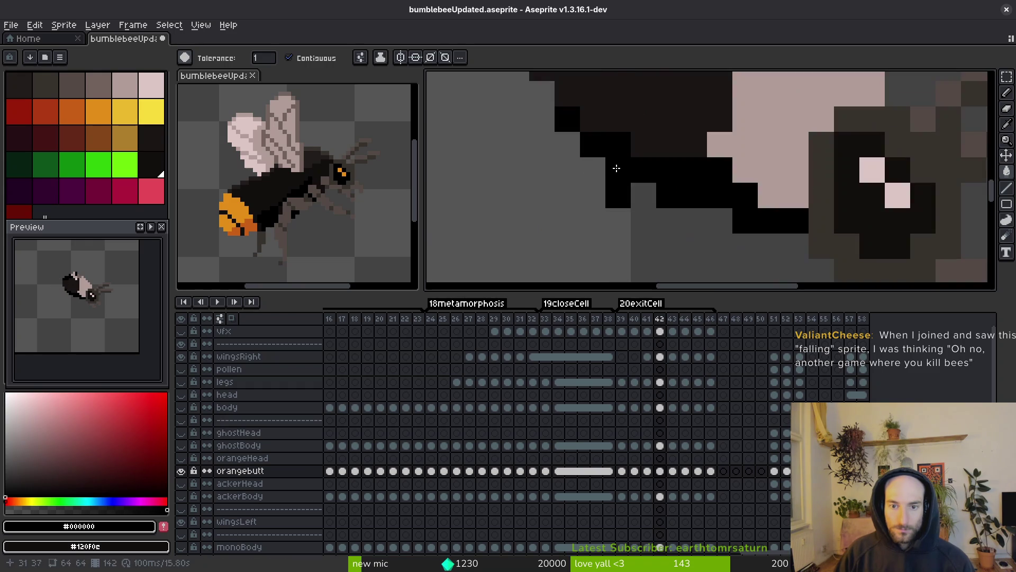
pyautogui.scroll(-2, 570, 154)
pyautogui.scroll(2, 595, 145)
pyautogui.click(596, 147)
pyautogui.scroll(-2, 596, 148)
pyautogui.moveTo(602, 180); pyautogui.dragTo(590, 174)
pyautogui.keyDown('alt'); pyautogui.click(560, 184); pyautogui.keyUp('alt')
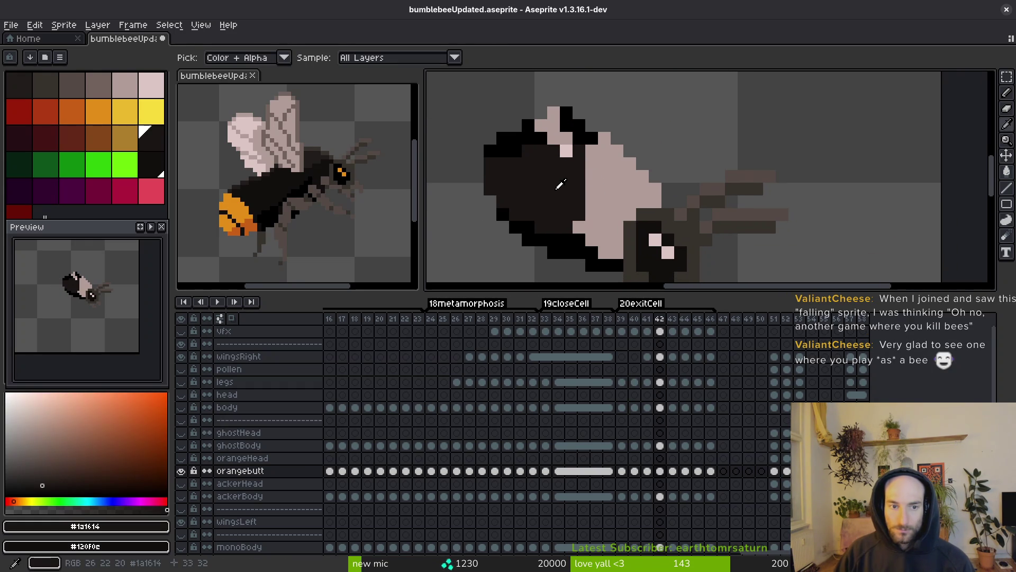
pyautogui.click(562, 186)
# Step: Bucket-fill the pink and greyish-pink body patches black on frames 42 and 43
pyautogui.press('g')
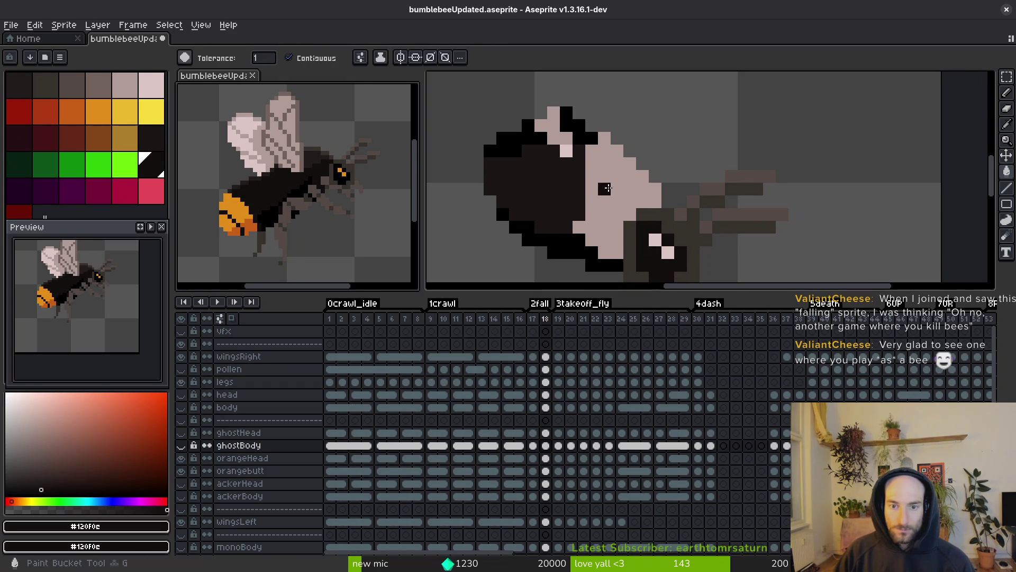
pyautogui.click(595, 187)
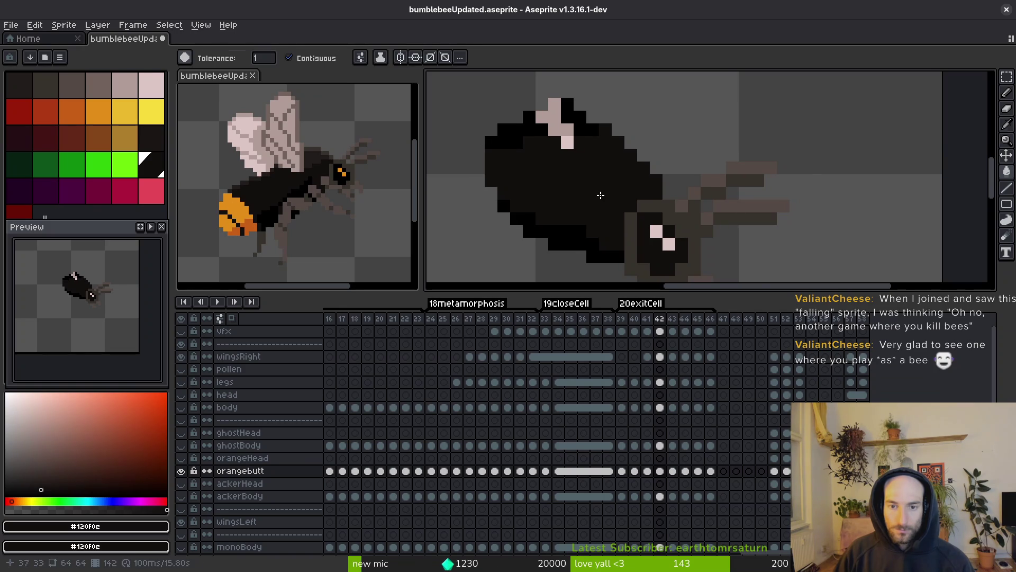
pyautogui.press('Right')
pyautogui.press('Left')
pyautogui.press('Right')
pyautogui.press('Left')
pyautogui.press('Right')
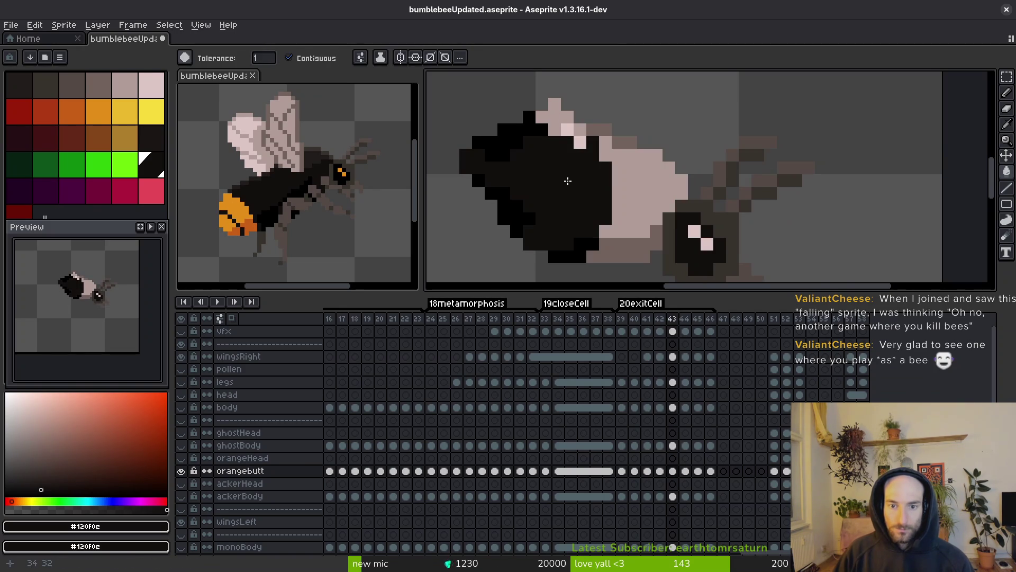
pyautogui.click(627, 182)
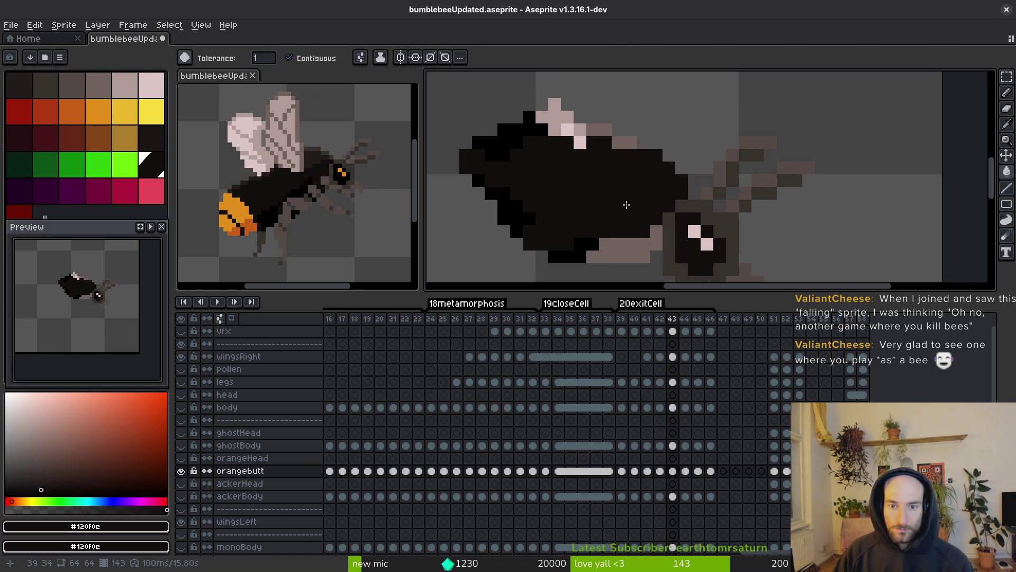
pyautogui.keyDown('alt'); pyautogui.click(591, 174); pyautogui.keyUp('alt')
pyautogui.click(602, 129)
pyautogui.click(625, 142)
pyautogui.click(622, 256)
# Step: Fill frame 44's lower pink patch, pink body and leftover grey pixel black
pyautogui.press('Right')
pyautogui.click(599, 248)
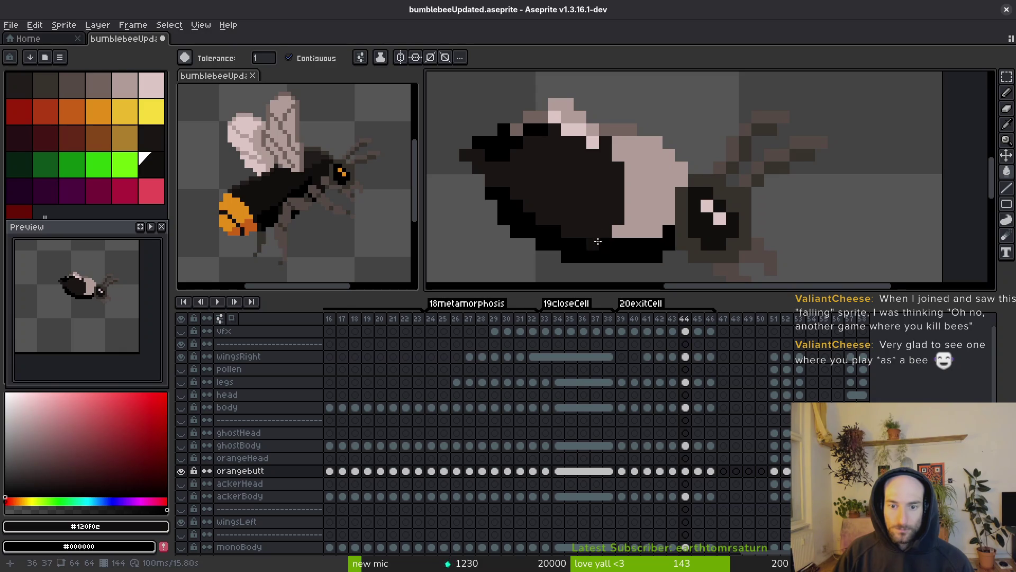
pyautogui.click(626, 195)
pyautogui.click(613, 127)
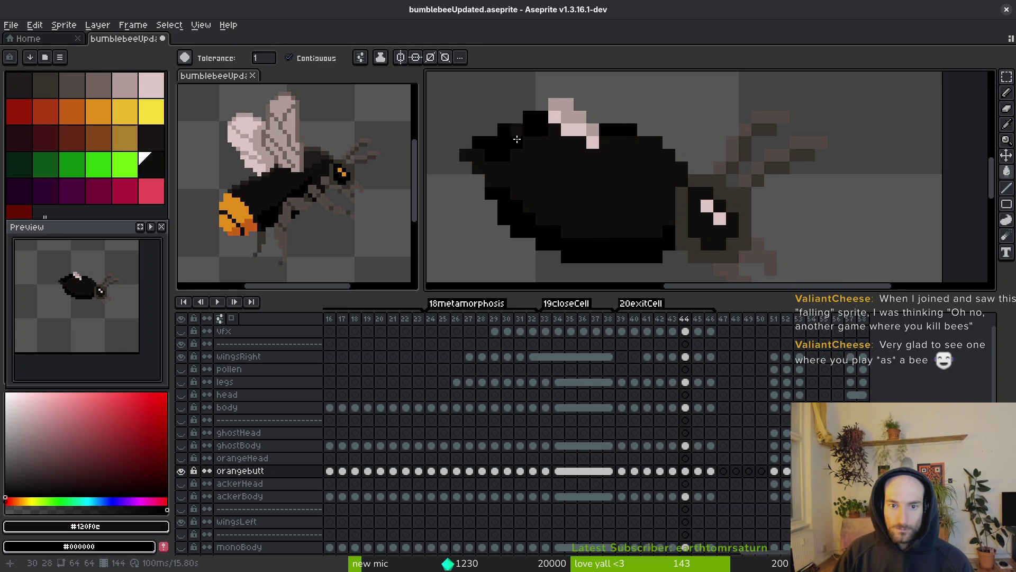
# Step: Fill frame 45's pink body, pale tail and small pink blocks near-black, redoing one misfill
pyautogui.press('Right')
pyautogui.click(644, 233)
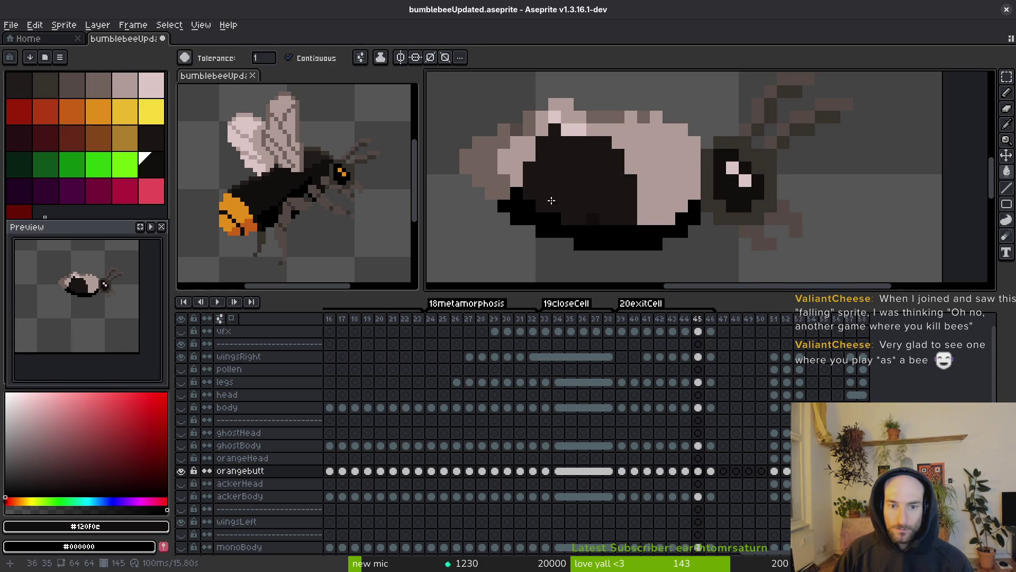
pyautogui.click(493, 161)
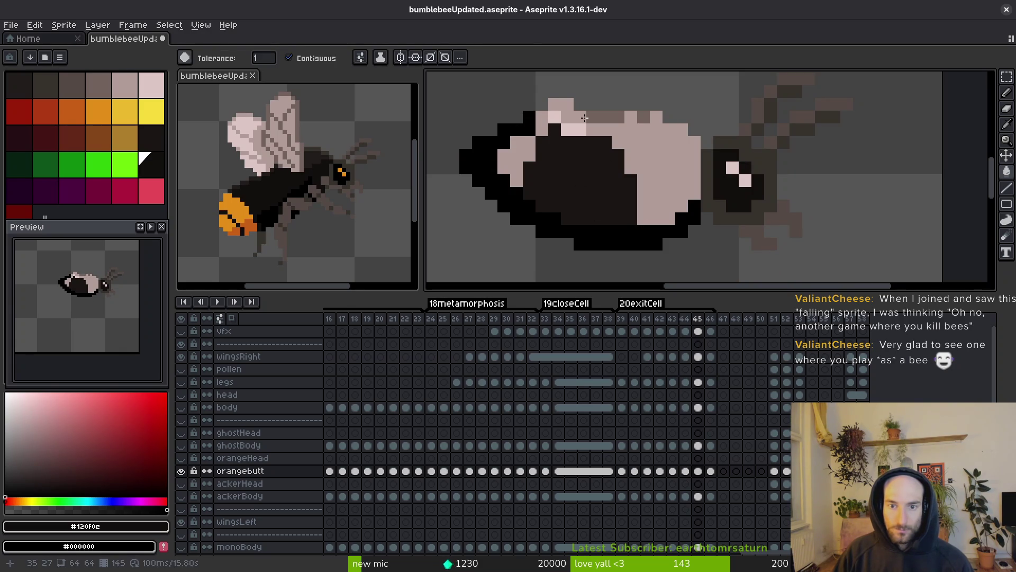
pyautogui.click(644, 129)
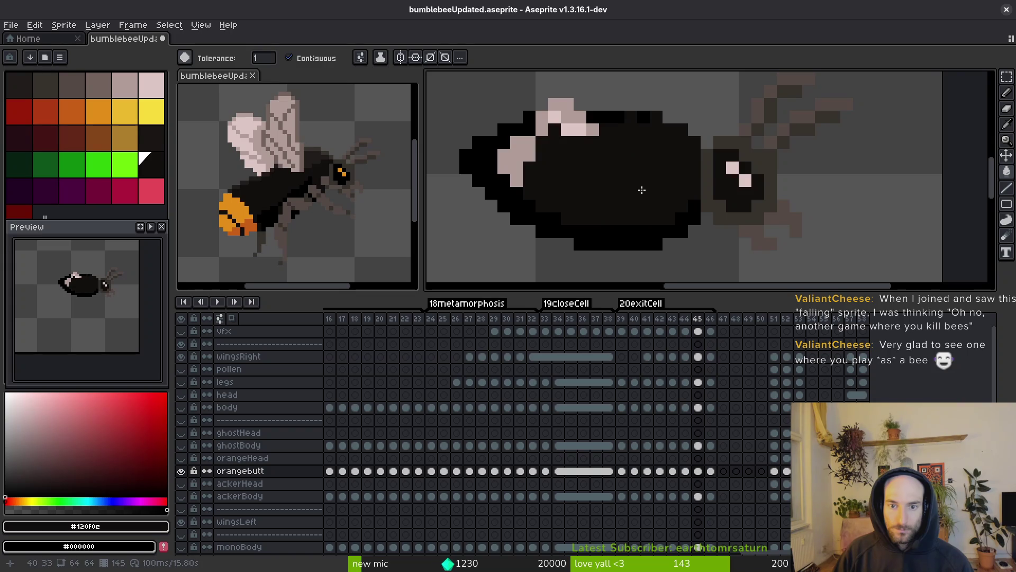
pyautogui.scroll(1, 582, 174)
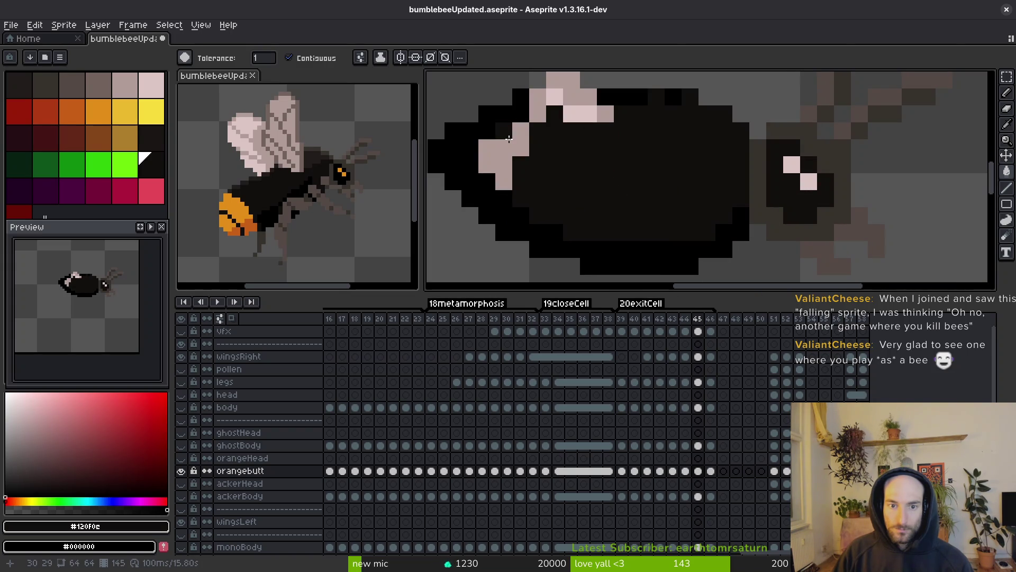
pyautogui.click(509, 139)
pyautogui.click(533, 118)
pyautogui.scroll(-1, 553, 136)
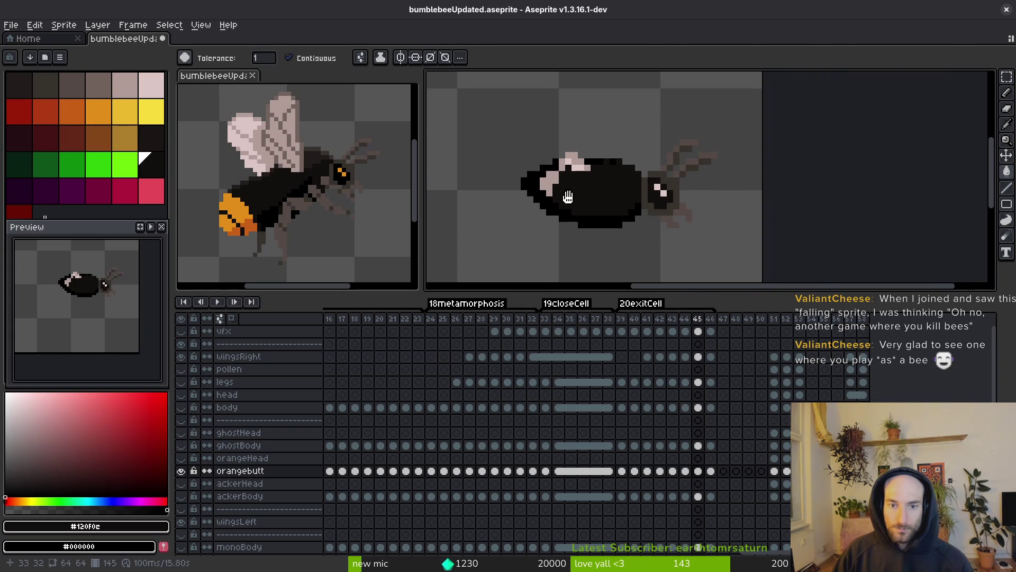
pyautogui.scroll(1, 532, 154)
pyautogui.hotkey('ctrl', 'z')
pyautogui.click(533, 157)
pyautogui.click(562, 124)
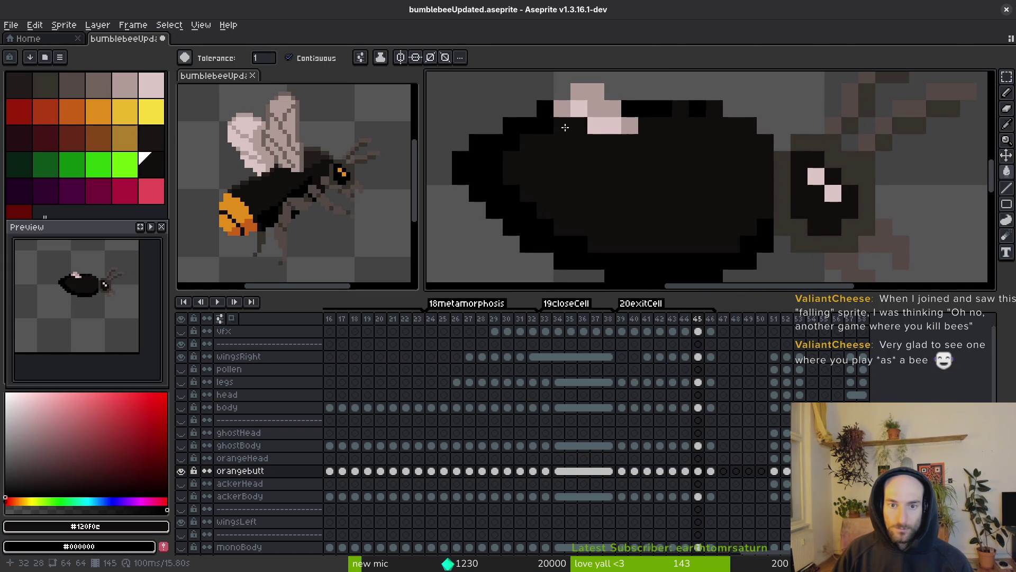
pyautogui.scroll(-1, 628, 181)
# Step: Fill the three remaining light body patches near-black on frame 46
pyautogui.press('Right')
pyautogui.scroll(1, 617, 174)
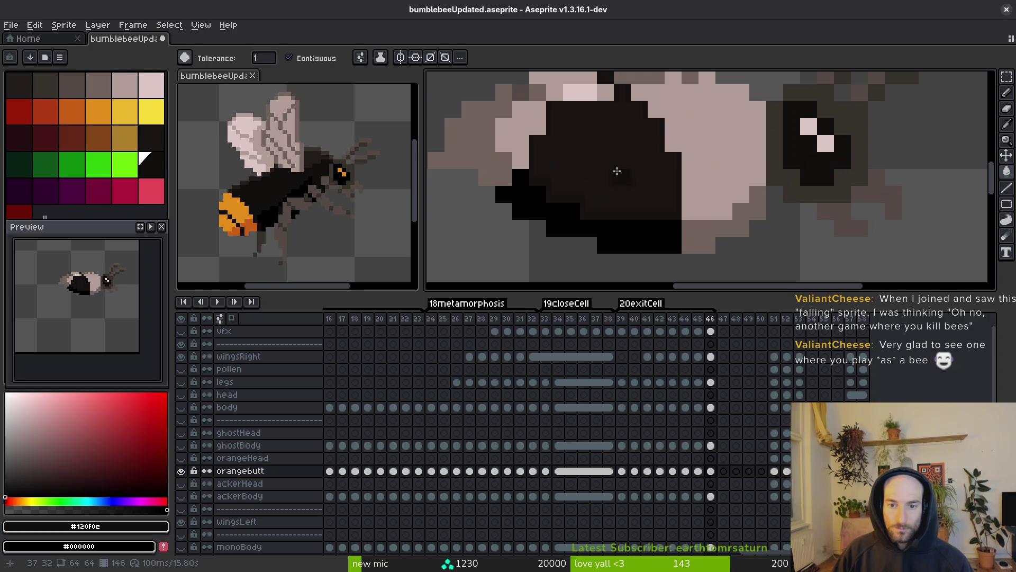
pyautogui.click(520, 127)
pyautogui.click(508, 177)
pyautogui.click(707, 228)
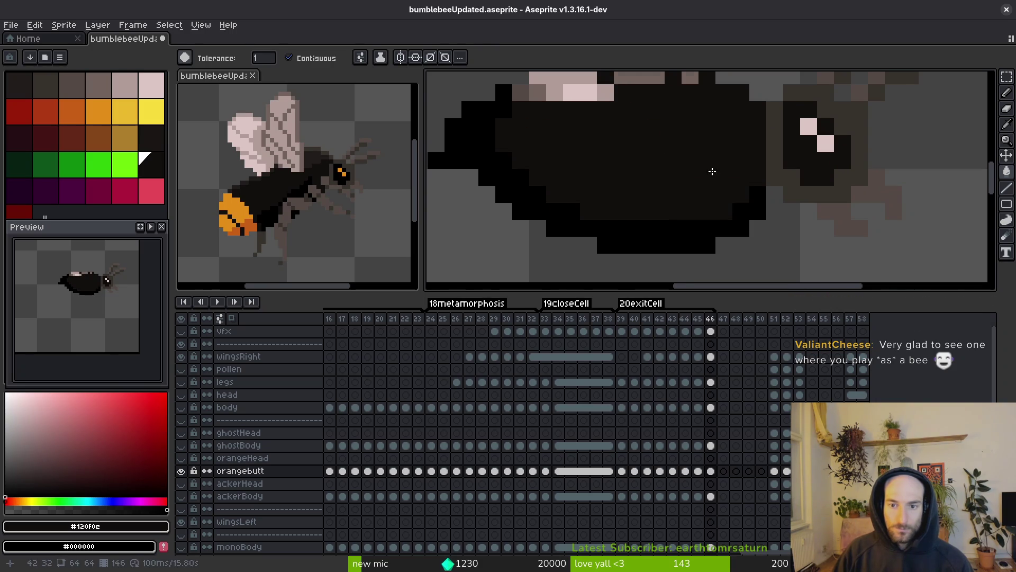
pyautogui.scroll(-1, 707, 228)
pyautogui.scroll(1, 776, 149)
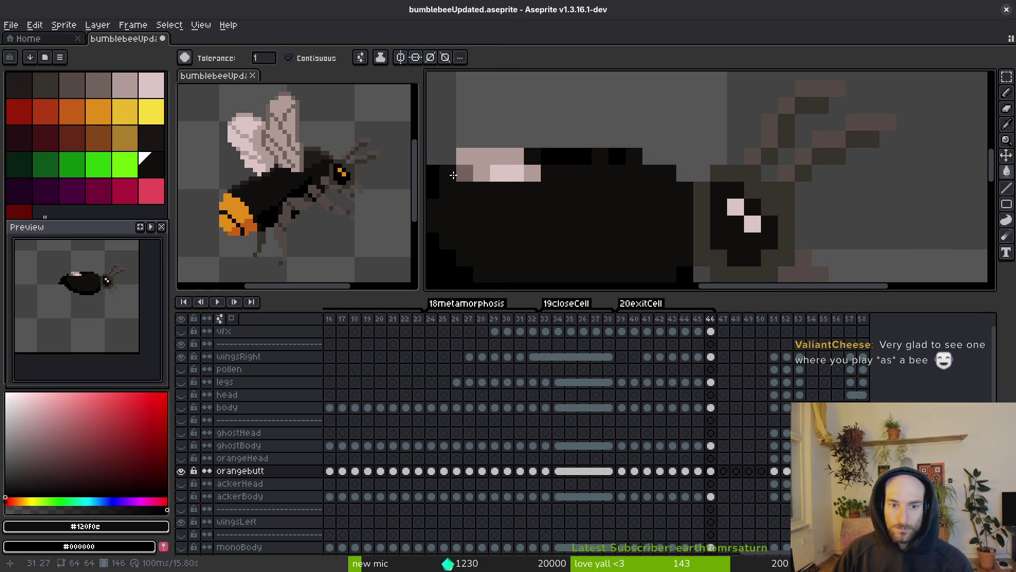
pyautogui.moveTo(453, 175); pyautogui.dragTo(644, 182)
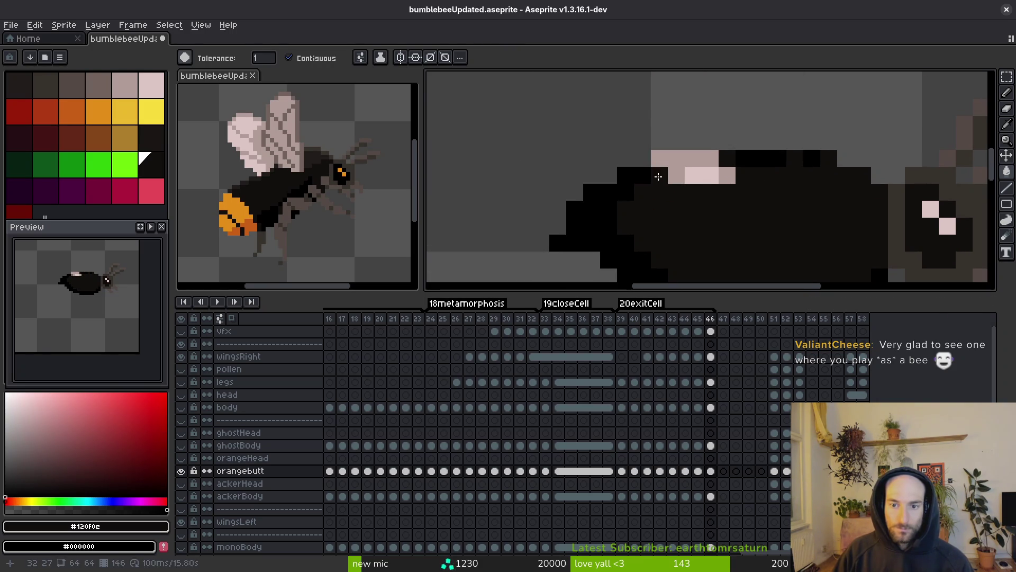
pyautogui.scroll(-1, 724, 227)
pyautogui.scroll(1, 673, 226)
pyautogui.press('Right')
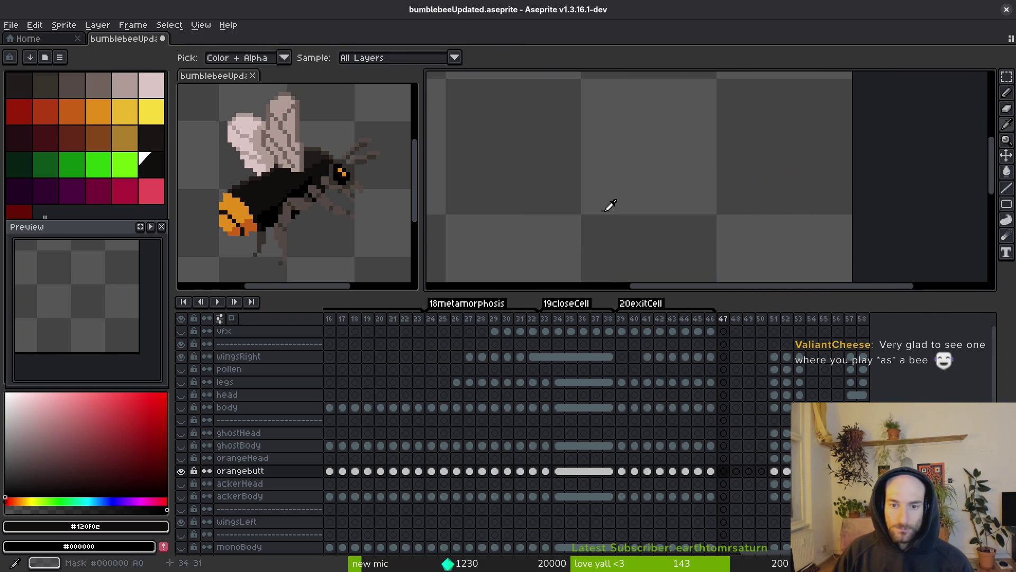
# Step: Sample the orange eye colour from the bee in frame 32 and switch to the Pencil
pyautogui.press('Left')
pyautogui.press('Left')
pyautogui.press('Left')
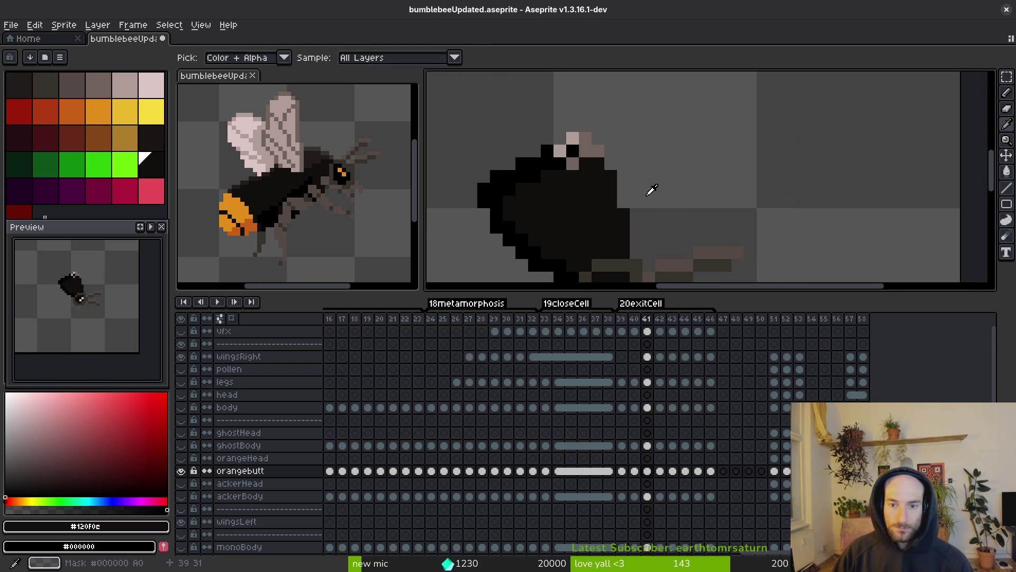
pyautogui.press('i')
pyautogui.press('Left')
pyautogui.press('Left')
pyautogui.press('Left')
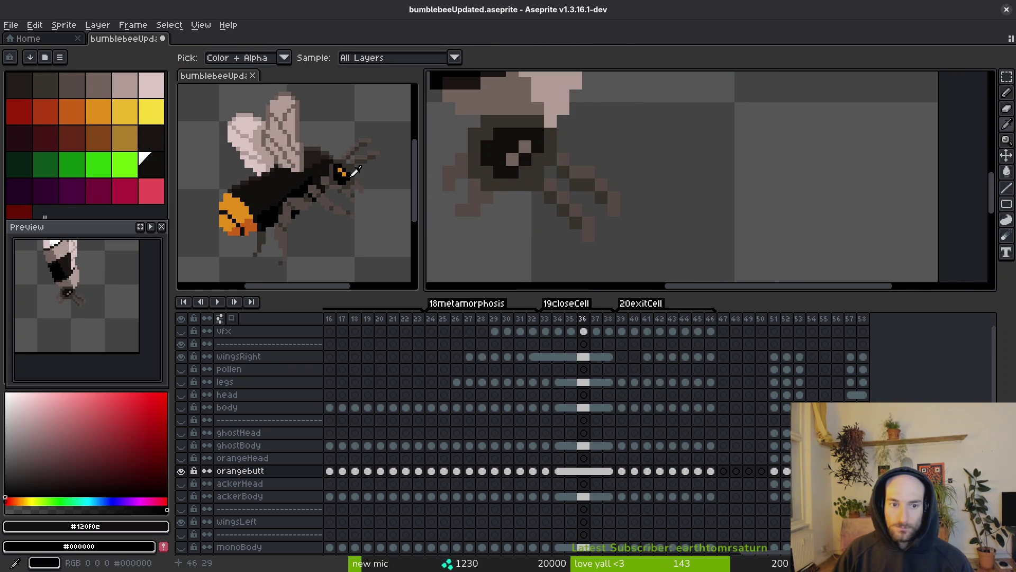
pyautogui.press('Left')
pyautogui.press('Left')
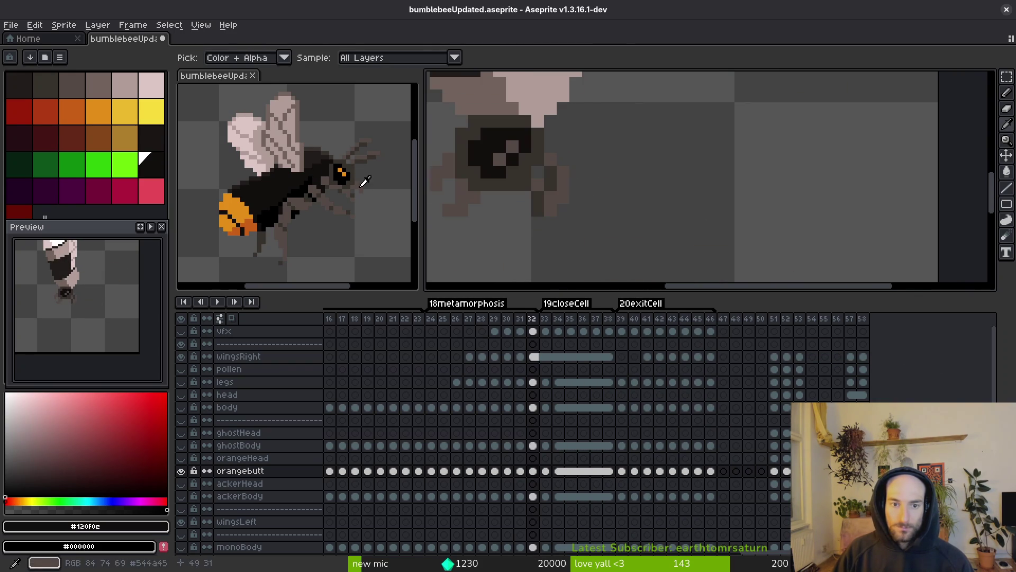
pyautogui.click(344, 173)
pyautogui.press('Right')
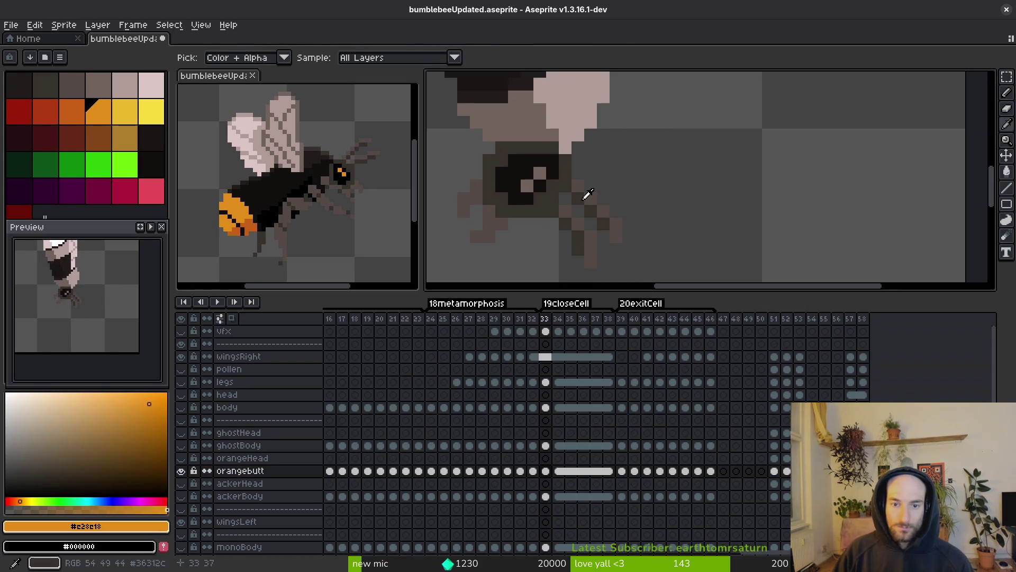
pyautogui.press('b')
pyautogui.press('Left')
pyautogui.press('i')
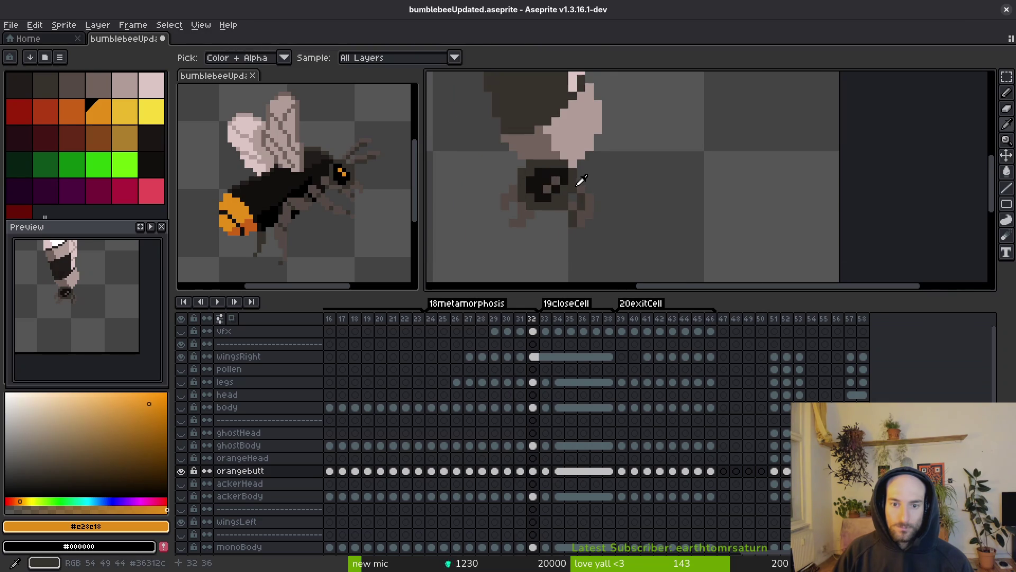
pyautogui.press('Right')
pyautogui.press('b')
# Step: Dot orange eye pixels on the bee's head across frames 39 through 45
pyautogui.scroll(2, 575, 203)
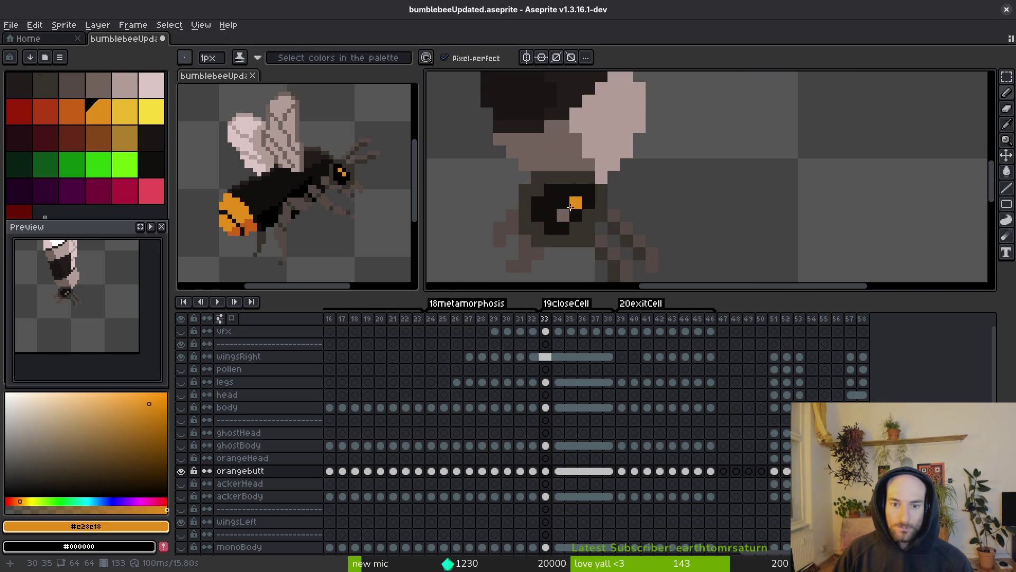
pyautogui.press('i')
pyautogui.press('Right')
pyautogui.press('Right')
pyautogui.press('Right')
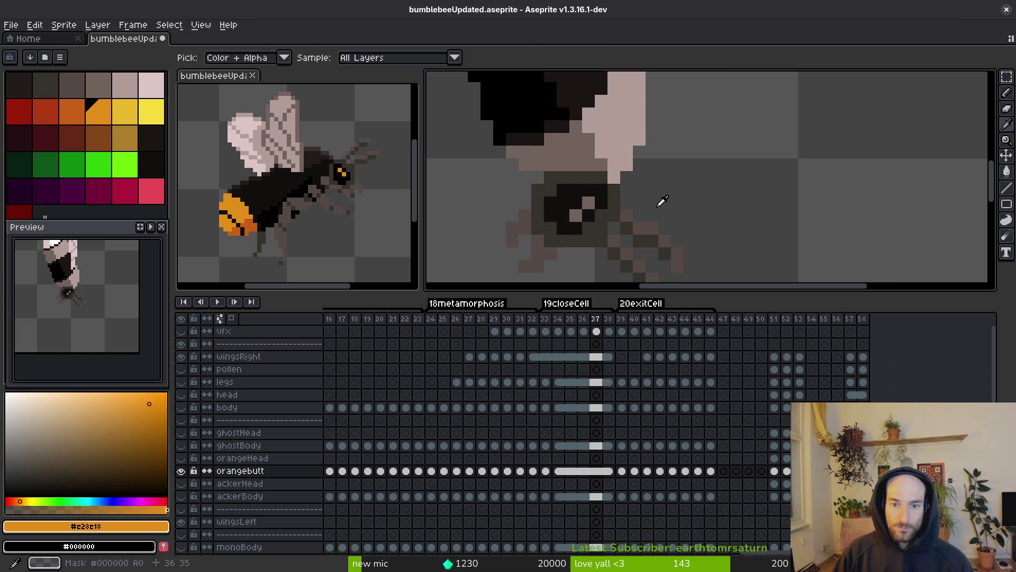
pyautogui.press('b')
pyautogui.click(624, 224)
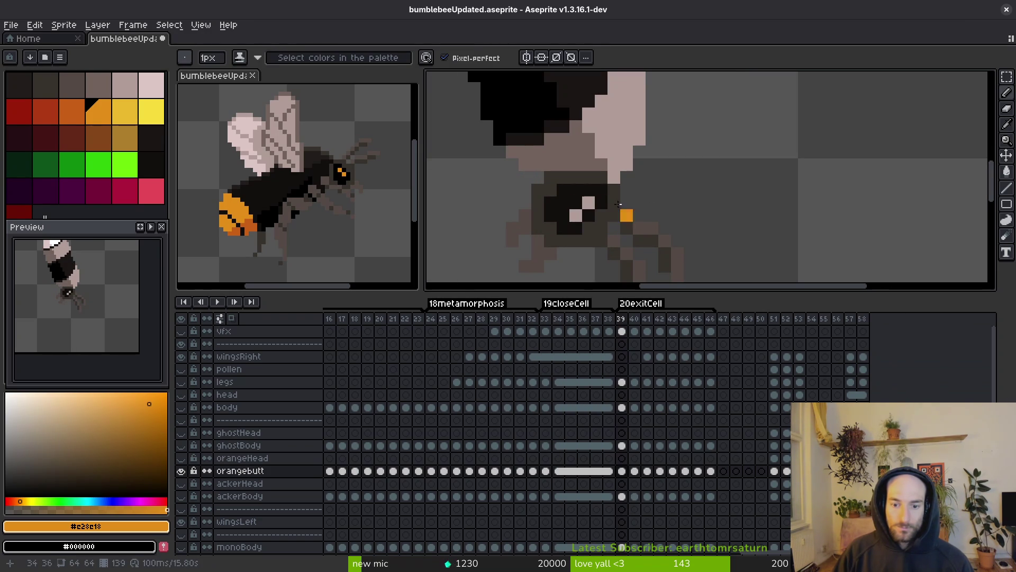
pyautogui.press('Right')
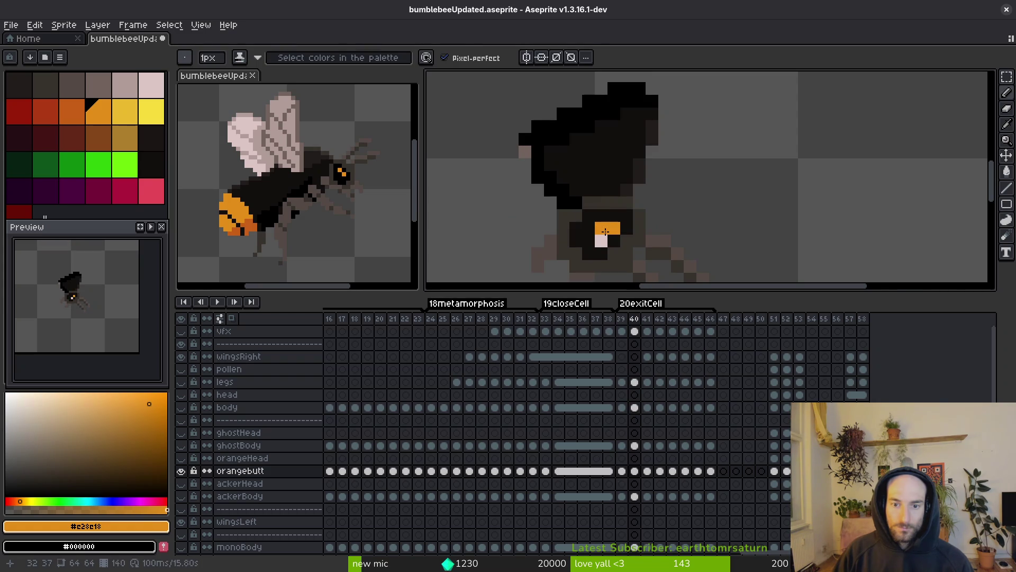
pyautogui.scroll(2, 604, 234)
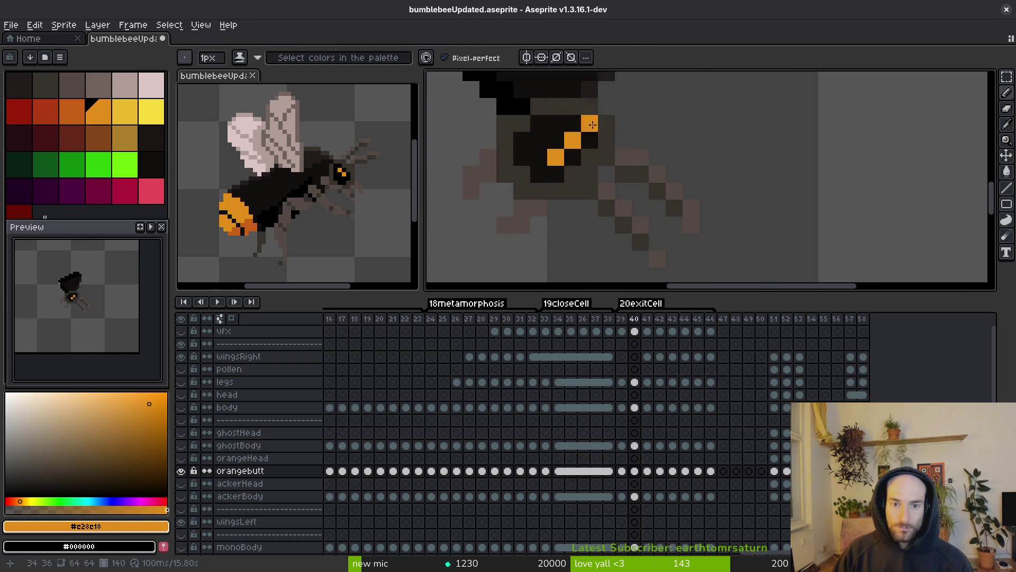
pyautogui.press('Right')
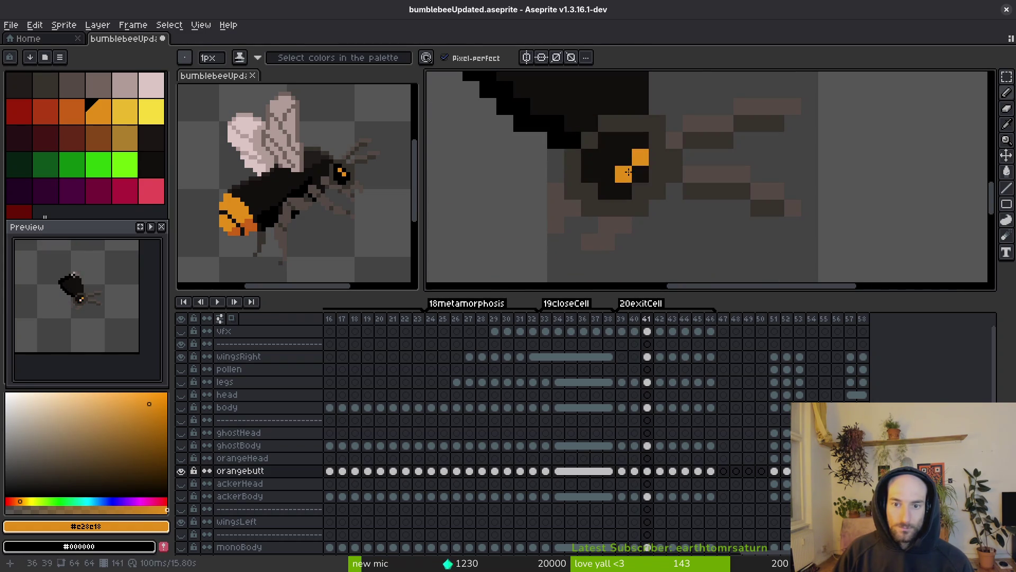
pyautogui.press('Right')
pyautogui.press('Right')
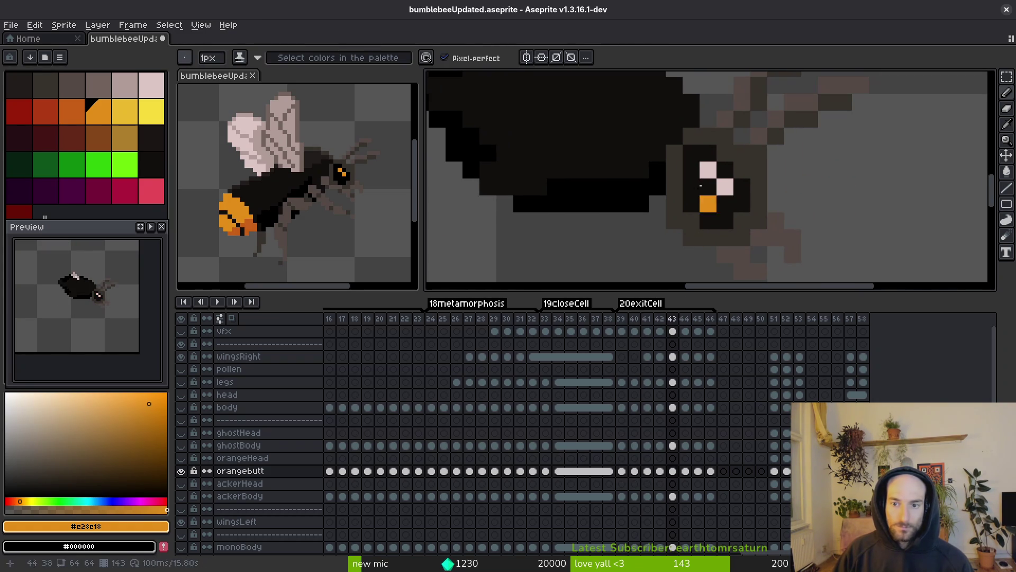
pyautogui.press('Right')
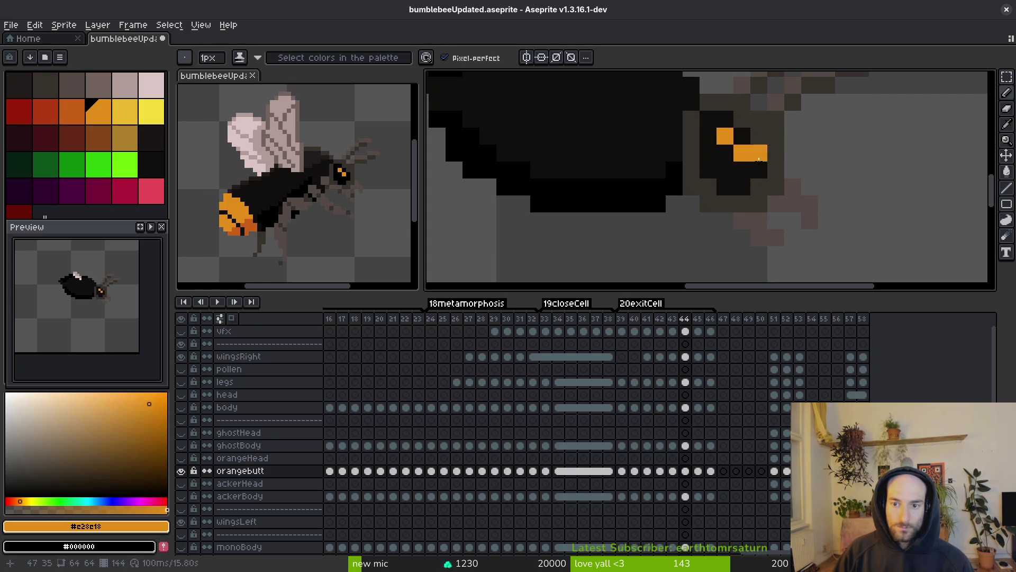
pyautogui.press('Right')
pyautogui.press('Right')
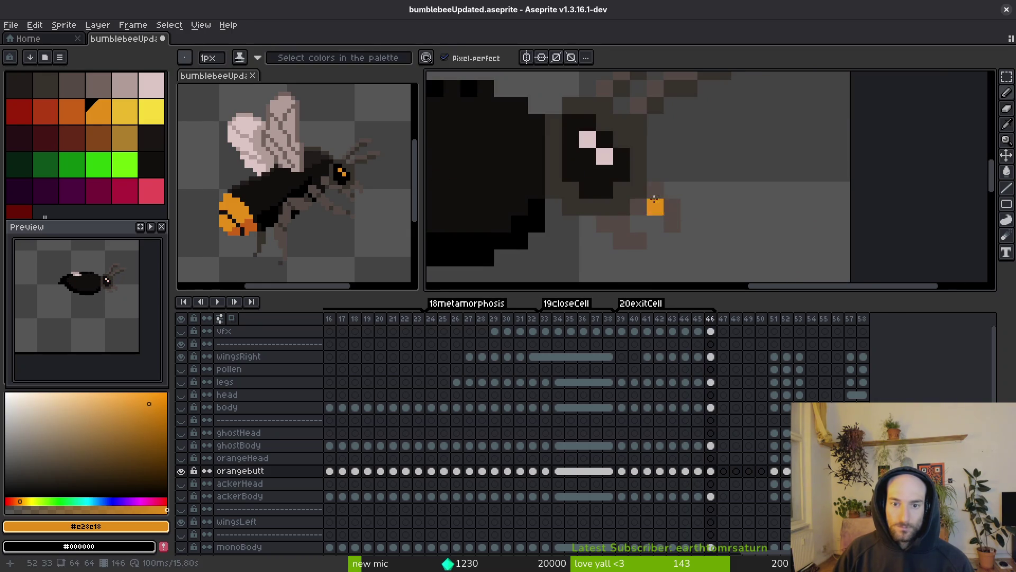
pyautogui.scroll(-8, 589, 139)
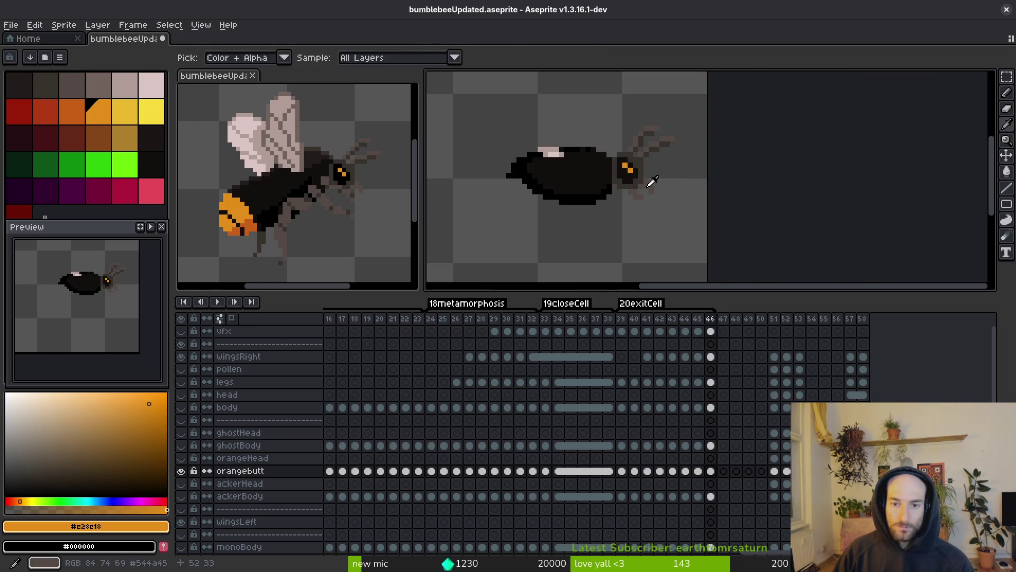
pyautogui.press('Left')
pyautogui.press('Left')
pyautogui.press('Left')
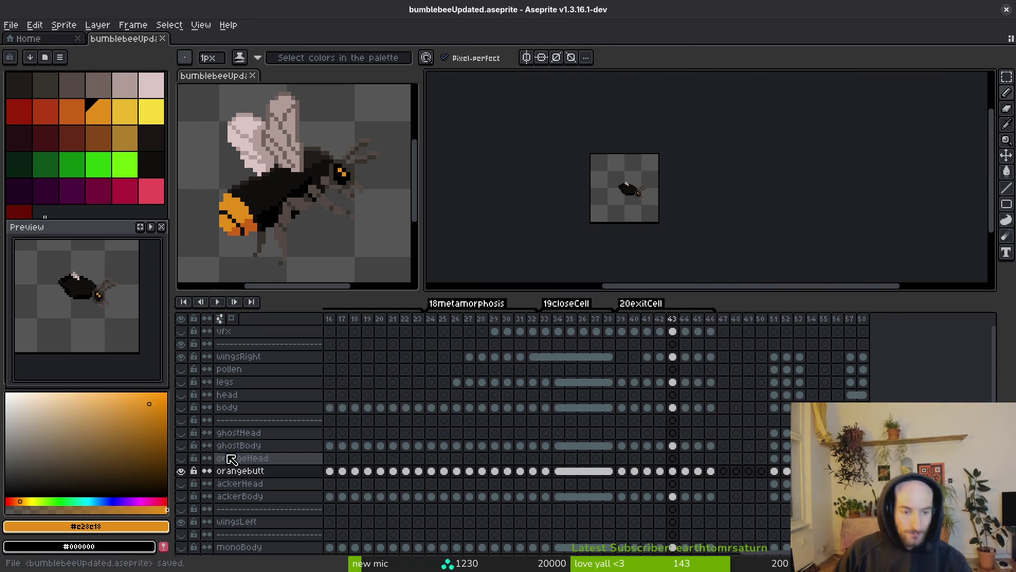
# Step: Make the vfx layer visible again and scroll the timeline to the exitCell frames
pyautogui.click(181, 331)
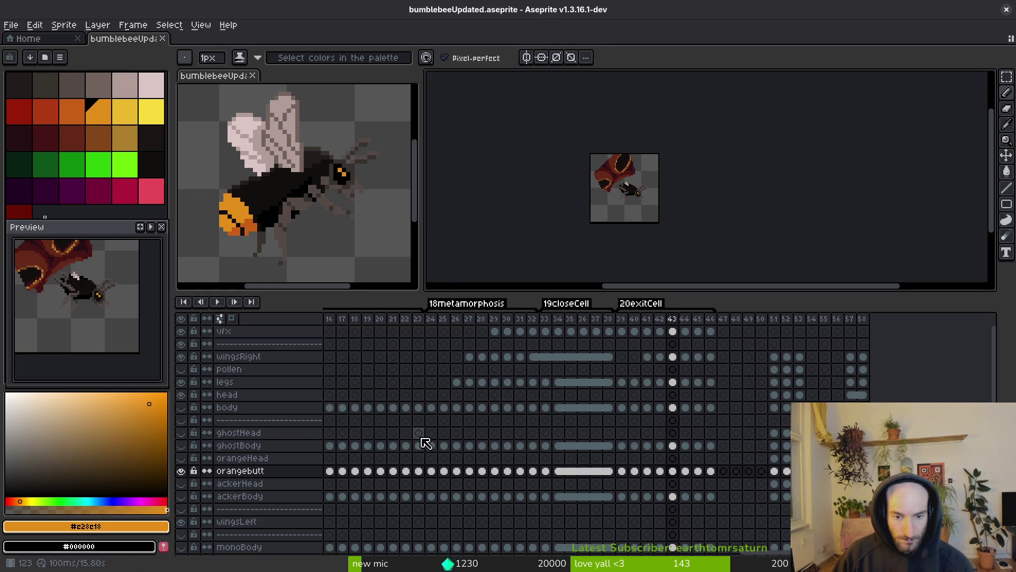
pyautogui.hscroll(-5, 434, 430)
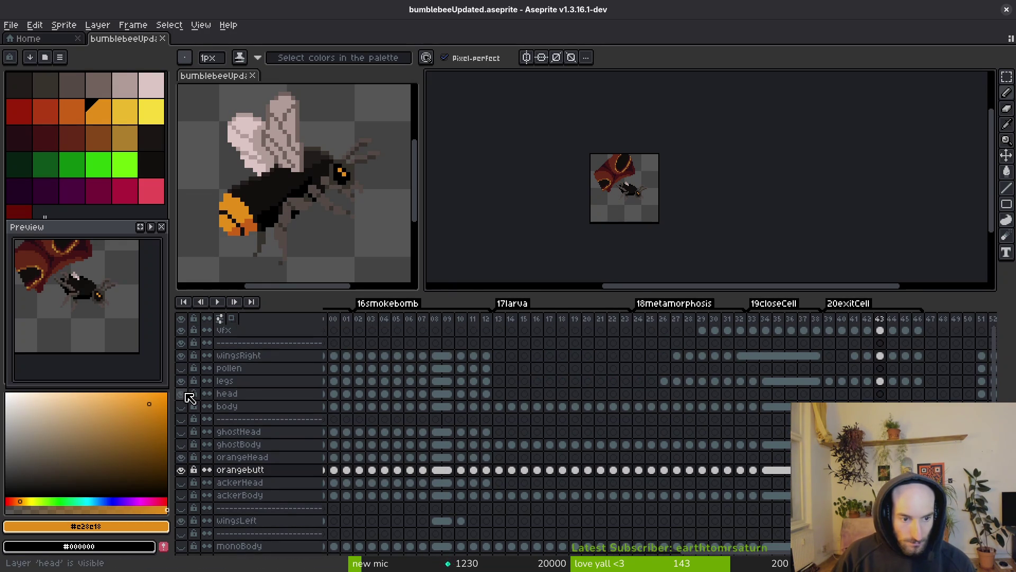
pyautogui.hscroll(-3, 607, 432)
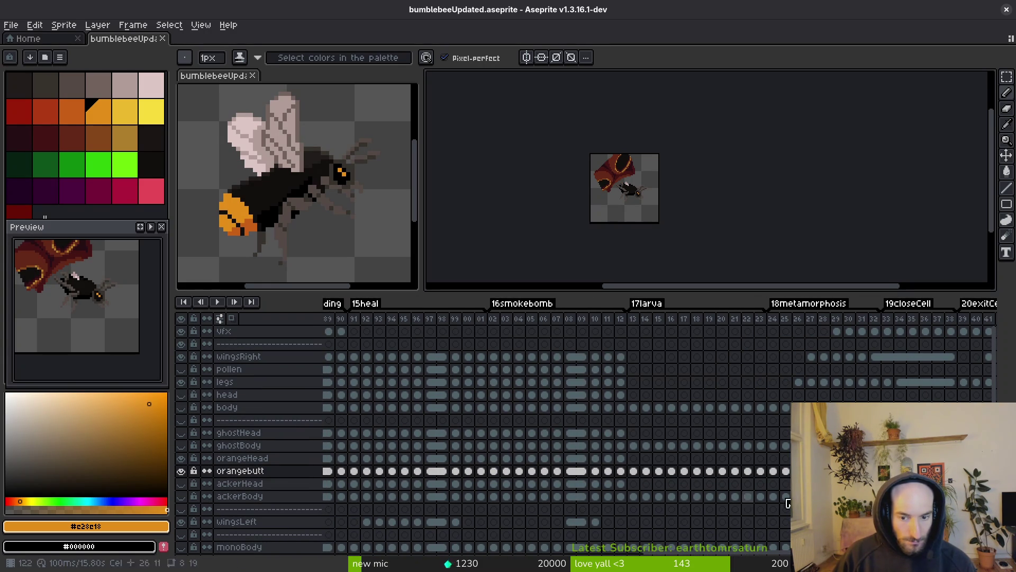
pyautogui.hscroll(5, 635, 487)
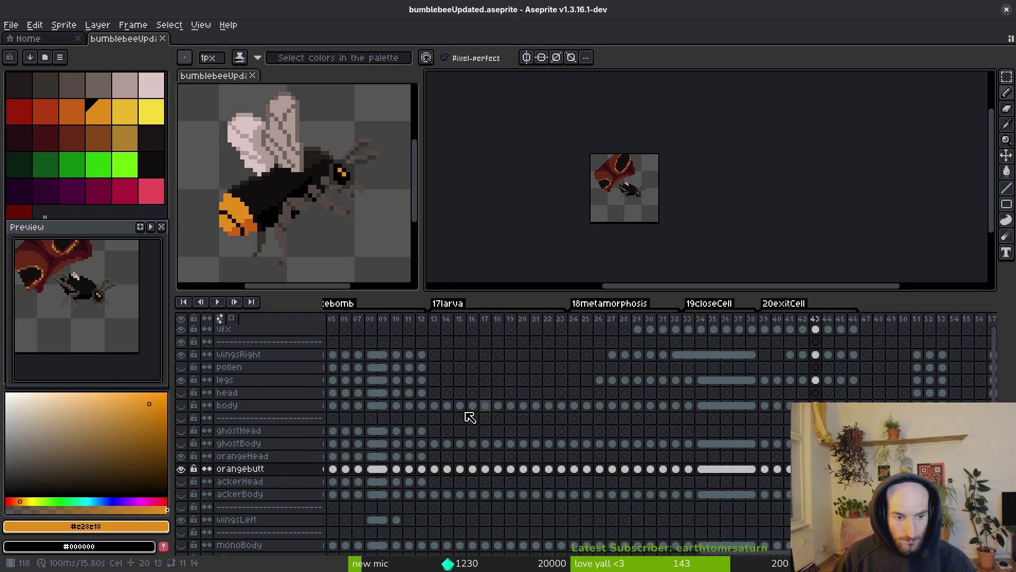
pyautogui.hscroll(-3, 511, 413)
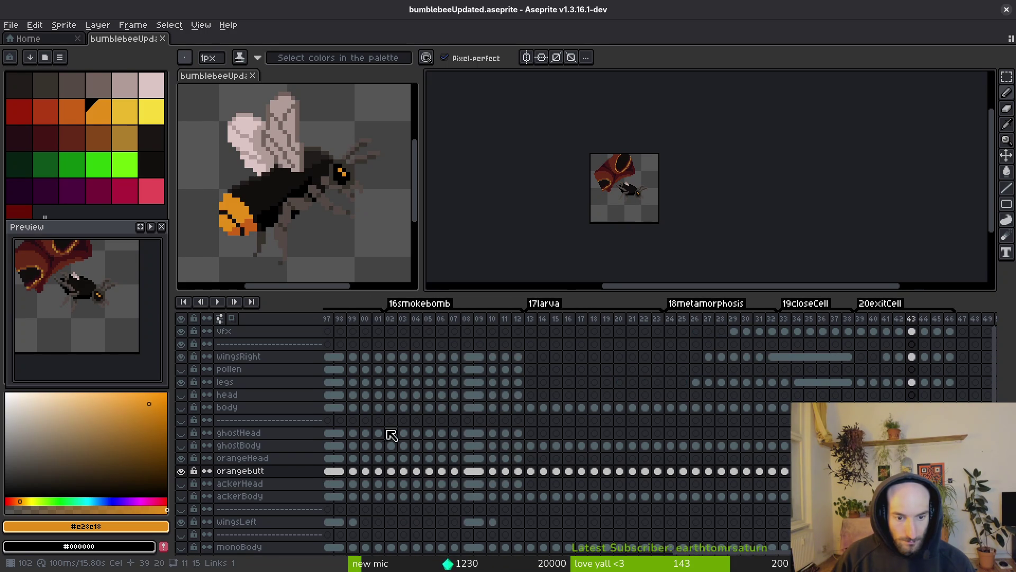
pyautogui.hscroll(-3, 538, 419)
pyautogui.hscroll(2, 516, 449)
pyautogui.hscroll(-10, 476, 455)
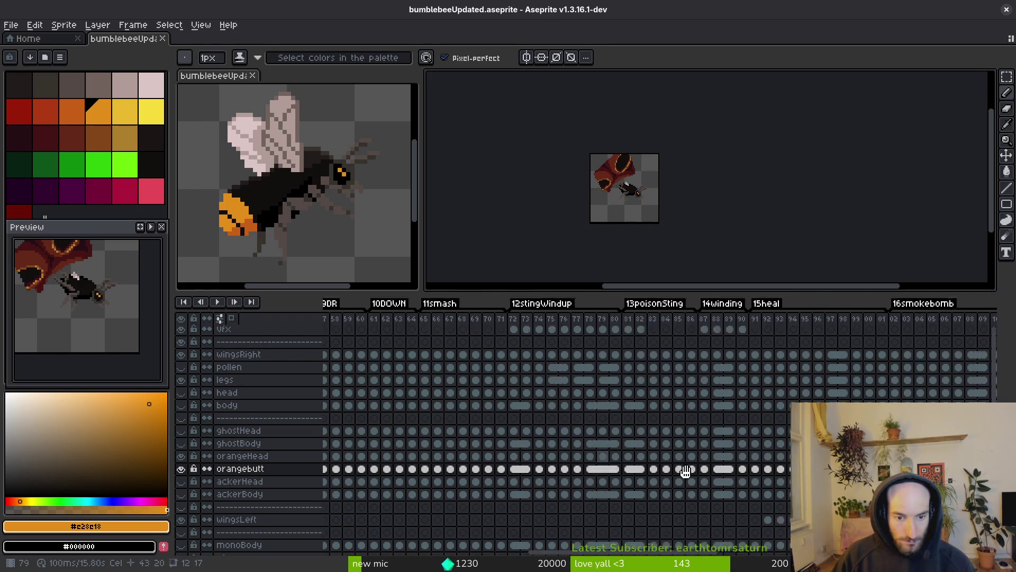
pyautogui.hscroll(10, 612, 469)
pyautogui.hscroll(5, 756, 449)
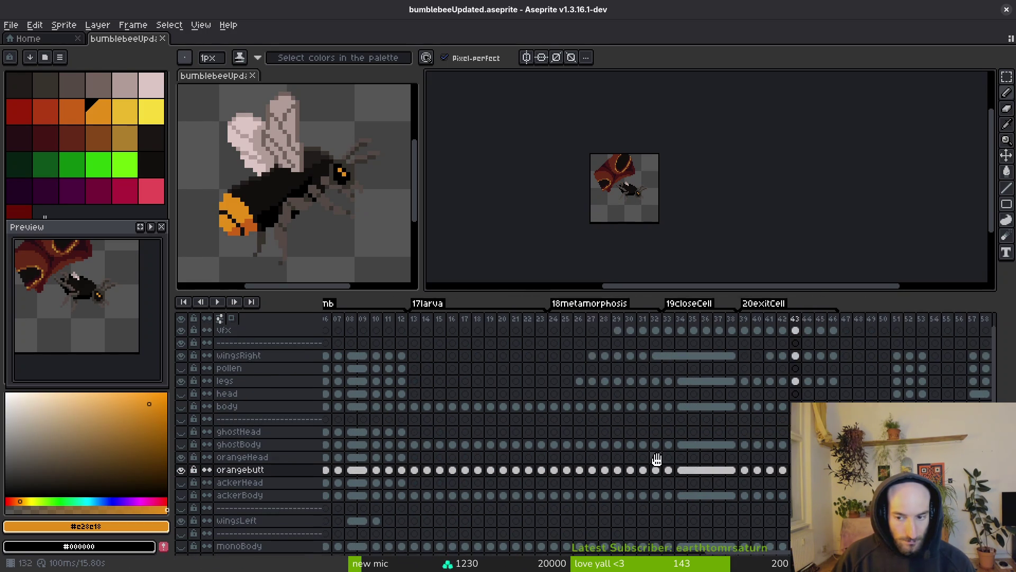
# Step: Step to frame 44 and turn on the eggcellBackbround layer
pyautogui.press('Right')
pyautogui.press('Right')
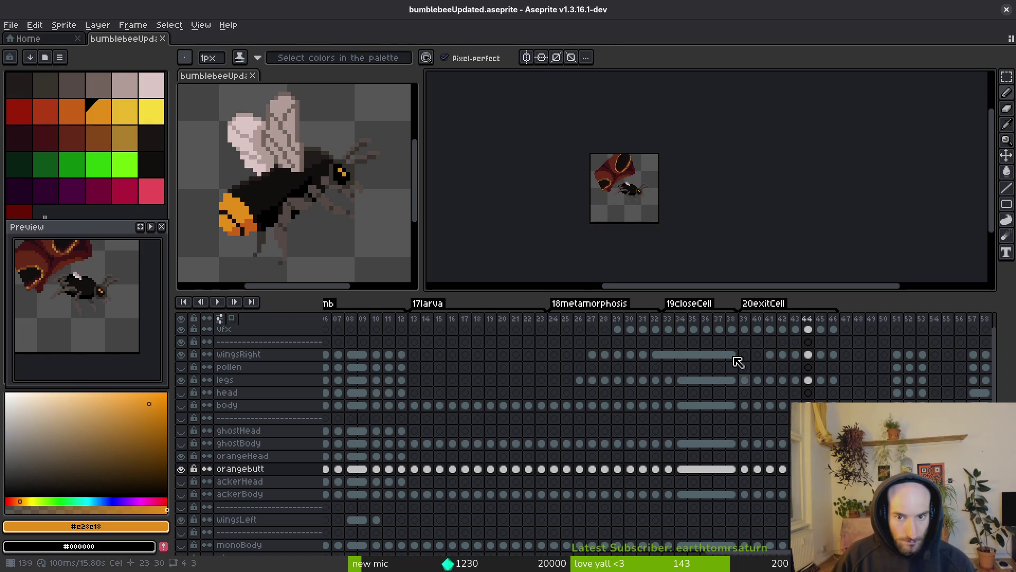
pyautogui.press('i')
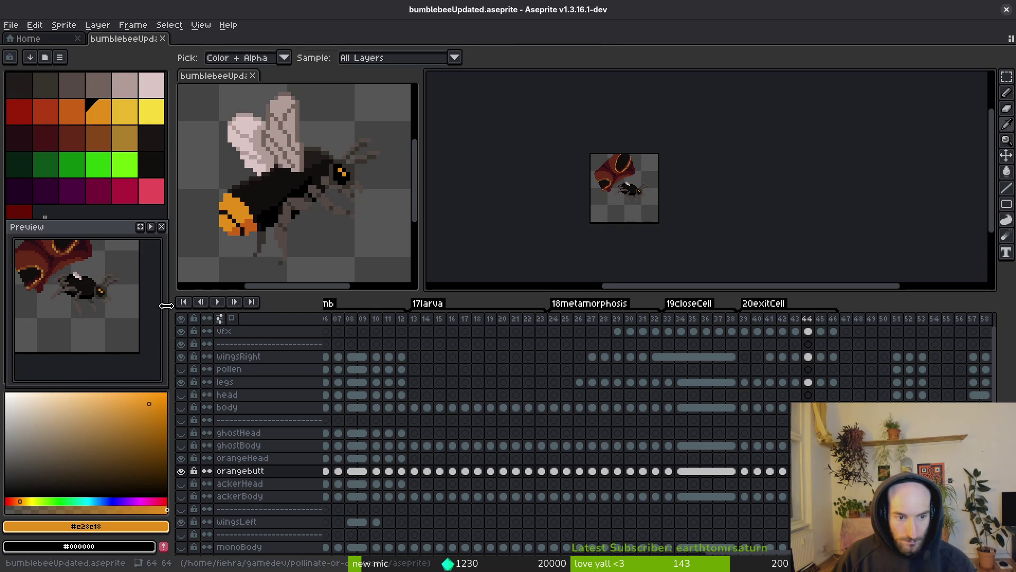
pyautogui.scroll(-5, 201, 449)
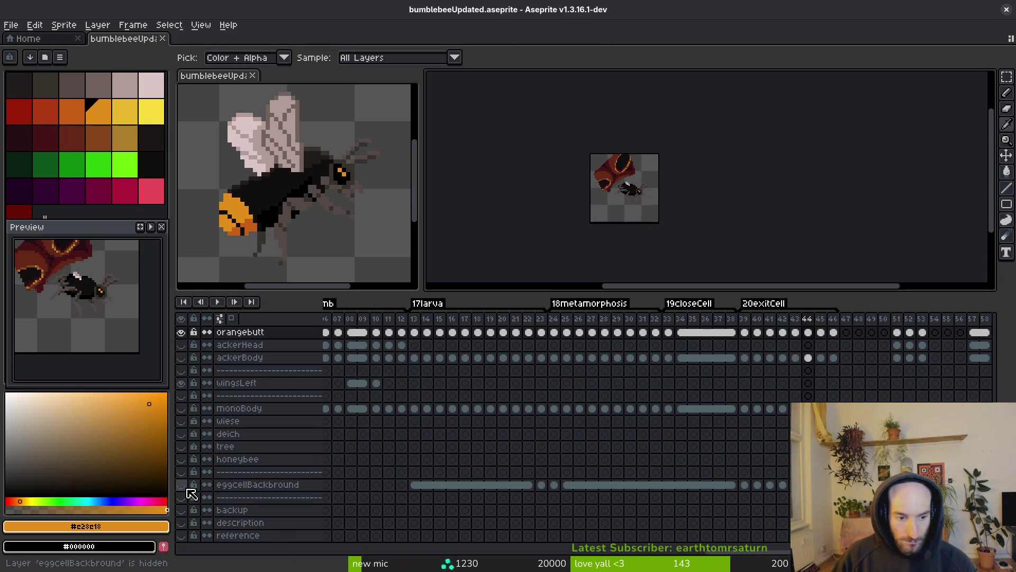
pyautogui.click(183, 485)
# Step: Pick the dark colour #120f0e from inside the cell hole
pyautogui.press('b')
pyautogui.scroll(4, 604, 208)
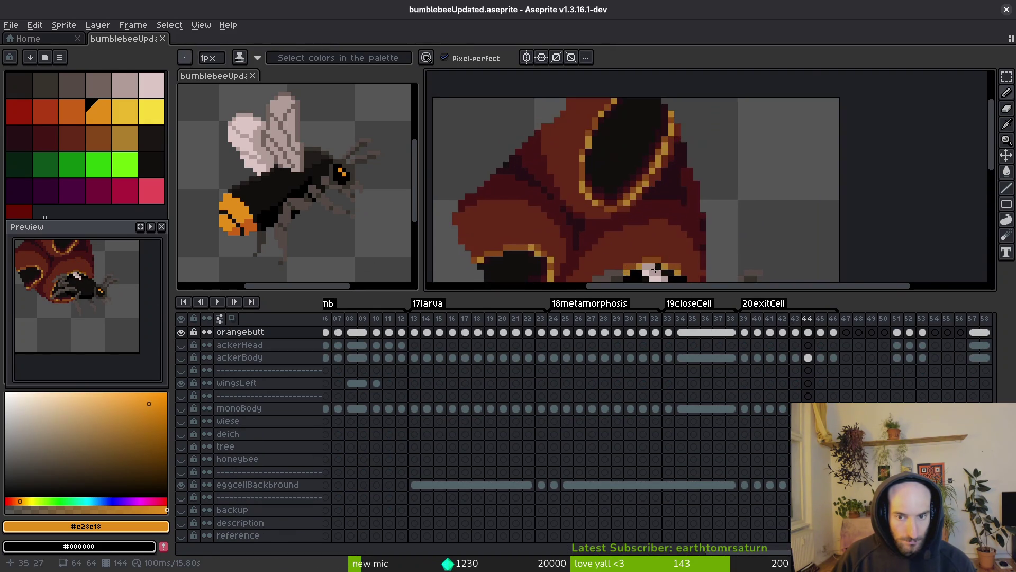
pyautogui.scroll(-1, 604, 208)
pyautogui.press('i')
pyautogui.press('Left')
pyautogui.press('Left')
pyautogui.press('Left')
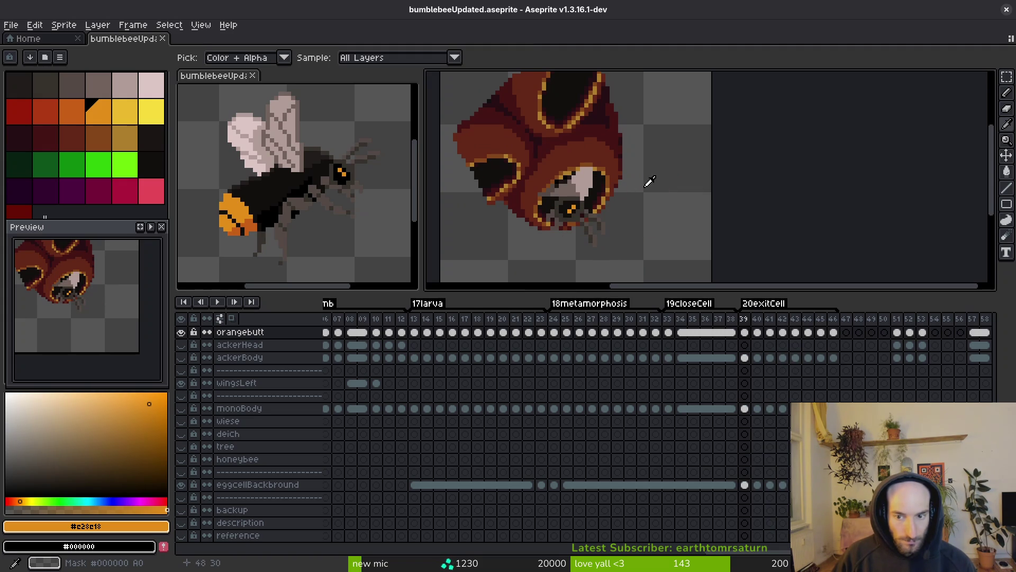
pyautogui.scroll(1, 397, 397)
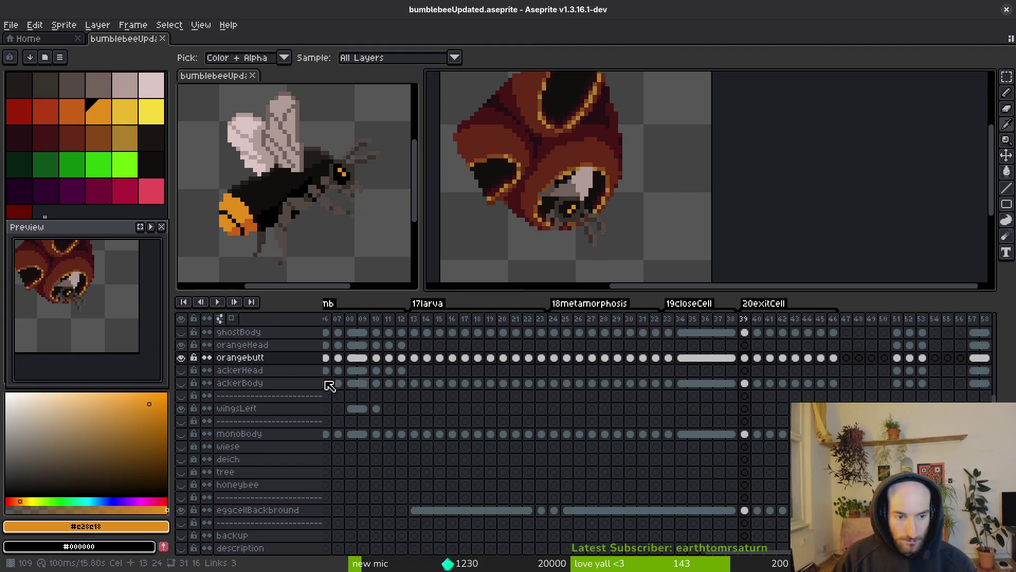
pyautogui.scroll(2, 324, 411)
pyautogui.press('b')
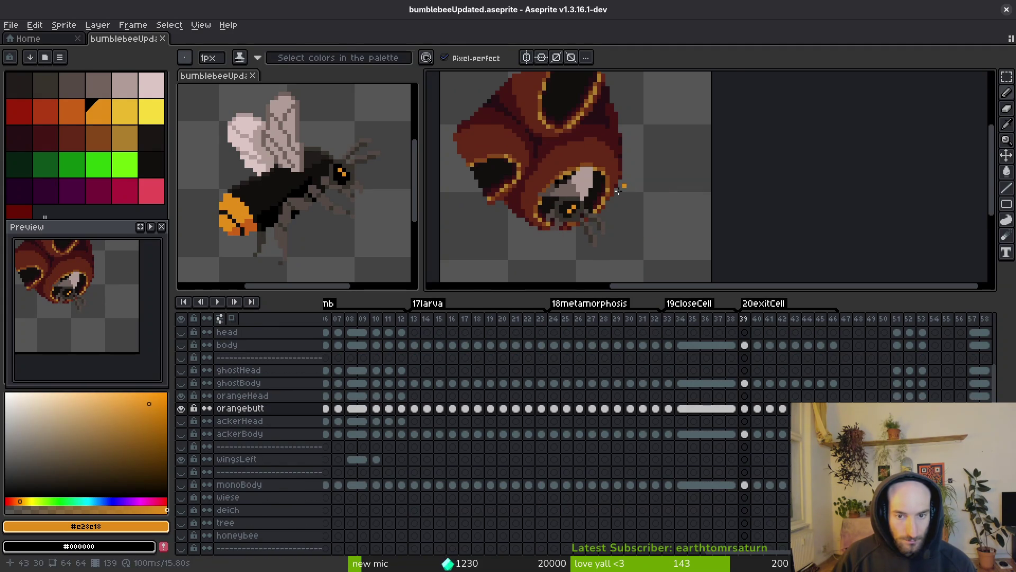
pyautogui.scroll(3, 629, 183)
pyautogui.press('i')
pyautogui.press('Right')
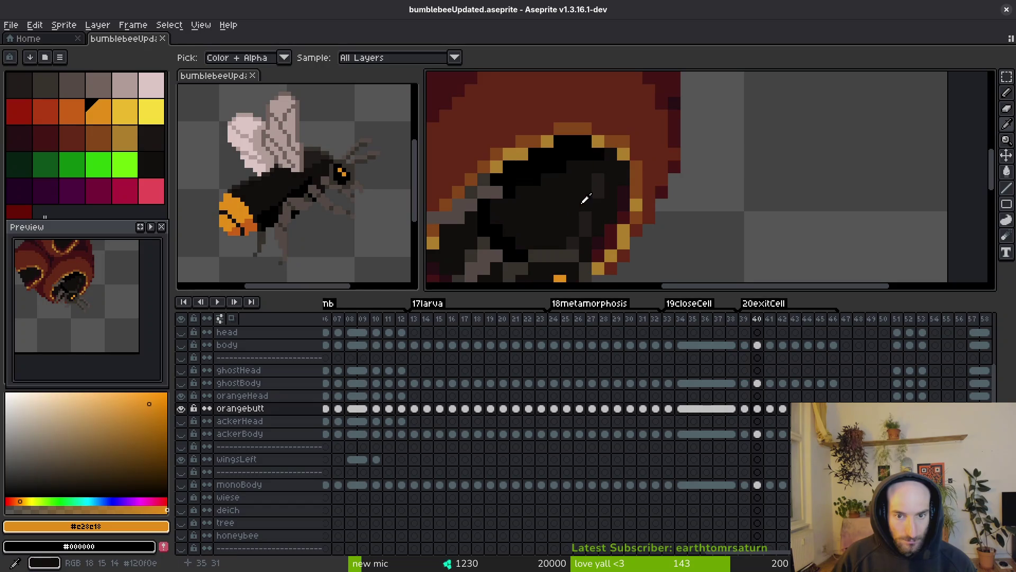
pyautogui.click(585, 199)
# Step: On frame 39, bucket-fill the grey patches inside the hole dark, undoing one misfill
pyautogui.press('Left')
pyautogui.press('g')
pyautogui.click(559, 177)
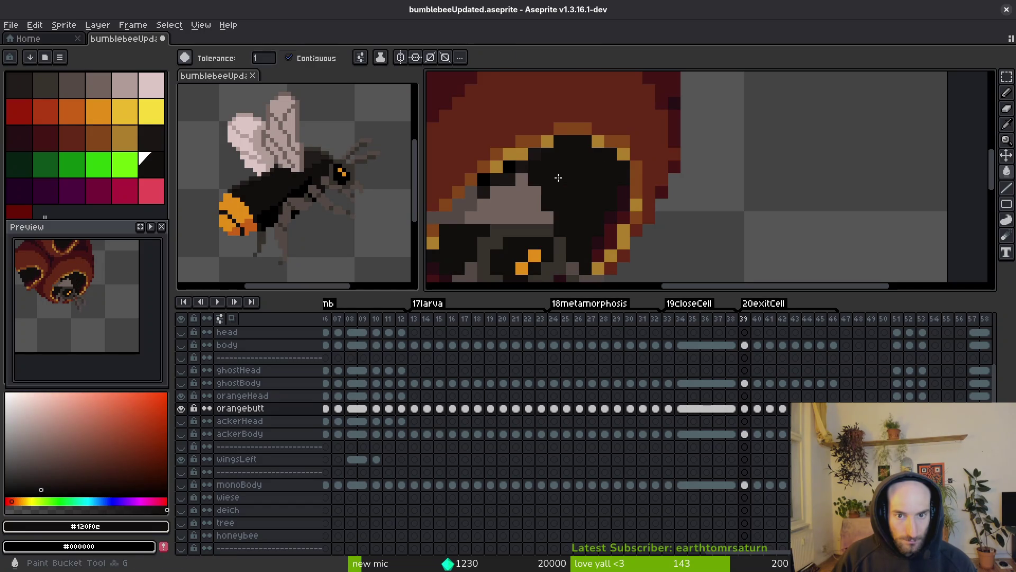
pyautogui.click(534, 199)
pyautogui.scroll(-3, 632, 232)
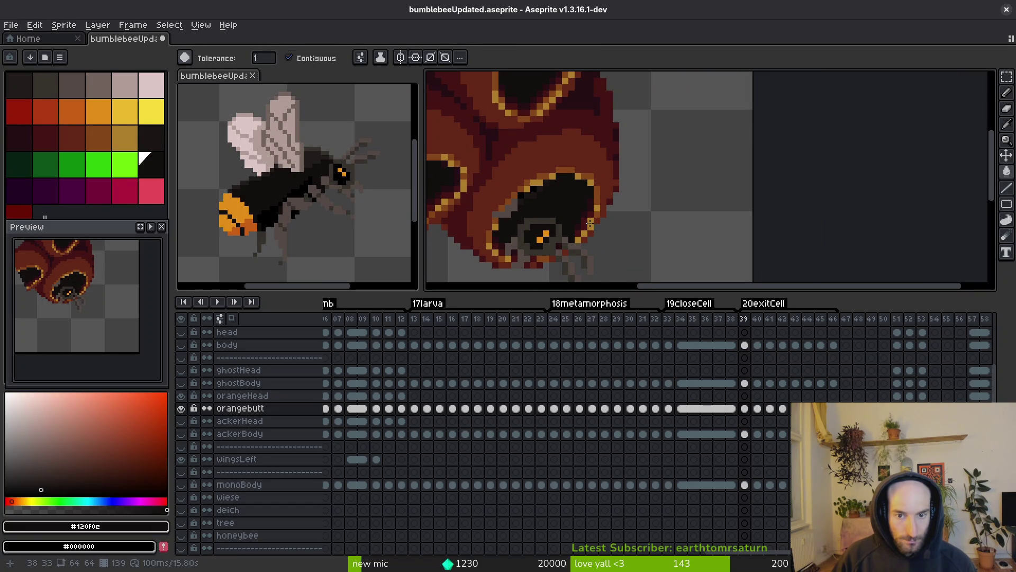
pyautogui.hotkey('ctrl', 'z')
pyautogui.scroll(2, 529, 222)
pyautogui.click(478, 225)
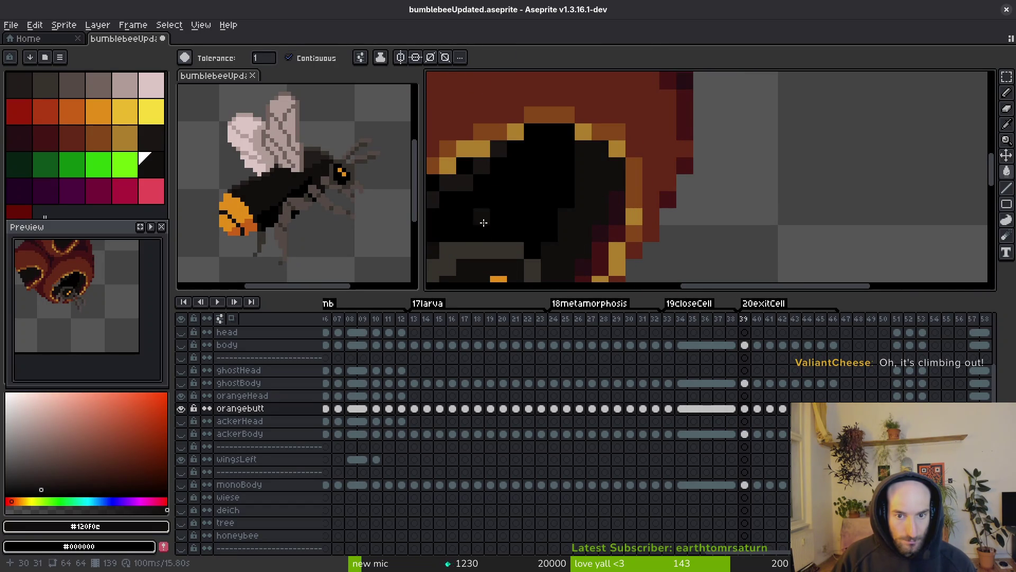
pyautogui.scroll(-2, 478, 225)
pyautogui.scroll(2, 601, 215)
# Step: Repaint dark pixels inside the hole with the Pencil, using the hole's black colour
pyautogui.press('b')
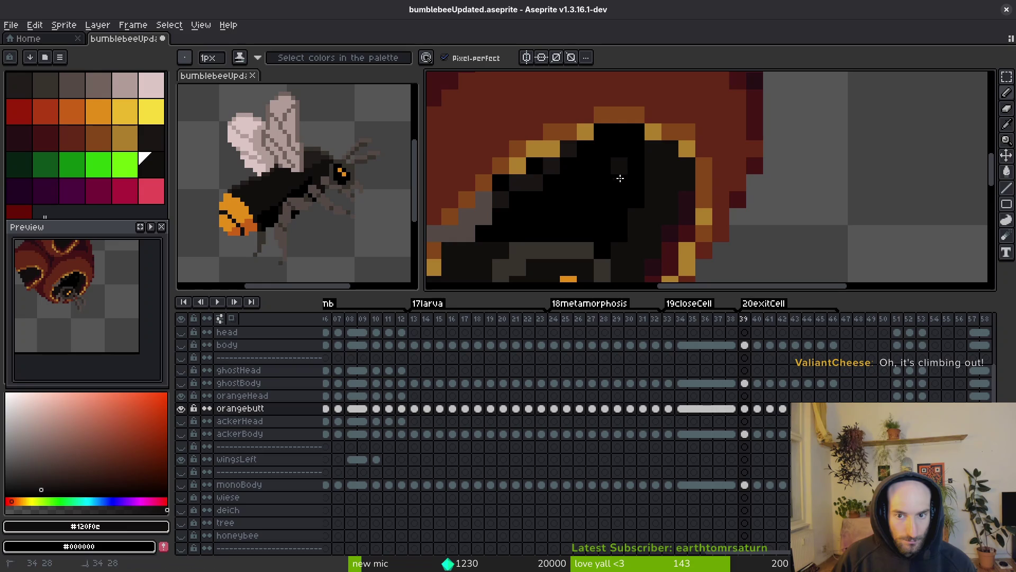
pyautogui.press('alt')
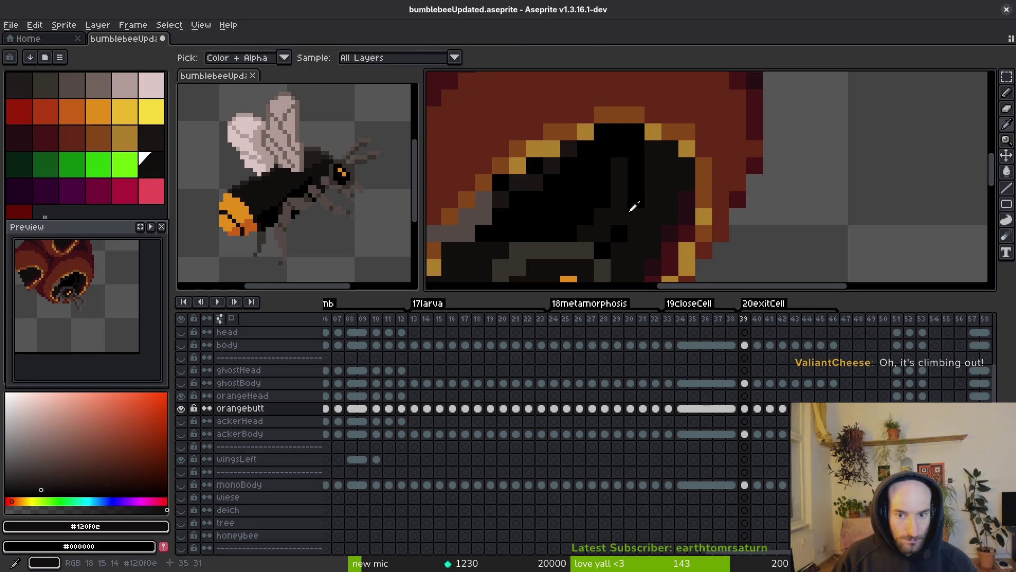
pyautogui.moveTo(526, 227)
pyautogui.mouseDown()
pyautogui.moveTo(604, 154)
pyautogui.moveTo(583, 213)
pyautogui.mouseUp()
pyautogui.scroll(-8, 650, 233)
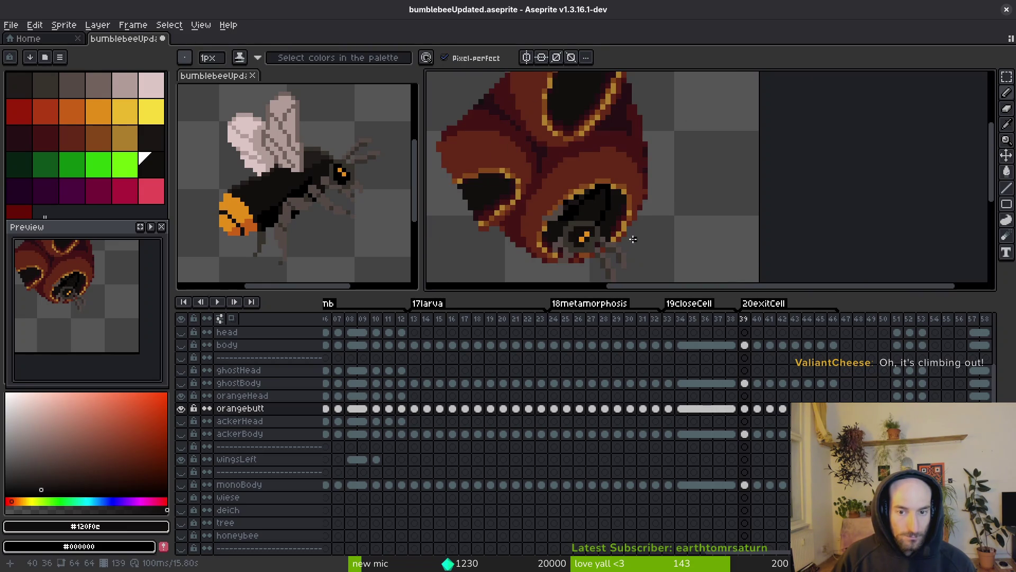
pyautogui.scroll(5, 650, 233)
pyautogui.press('alt')
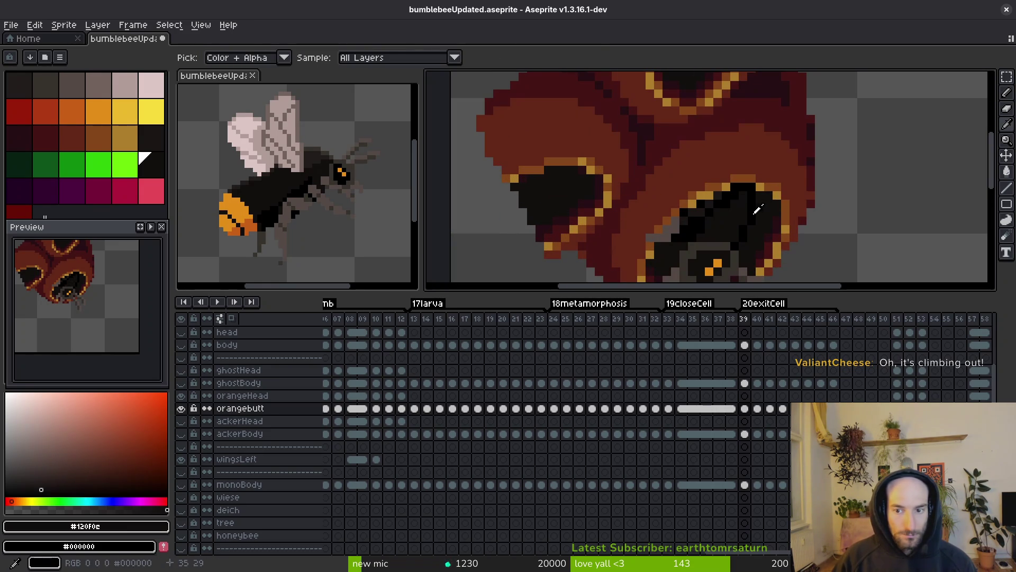
pyautogui.keyDown('alt'); pyautogui.click(551, 191); pyautogui.keyUp('alt')
pyautogui.press('g')
pyautogui.scroll(2, 673, 190)
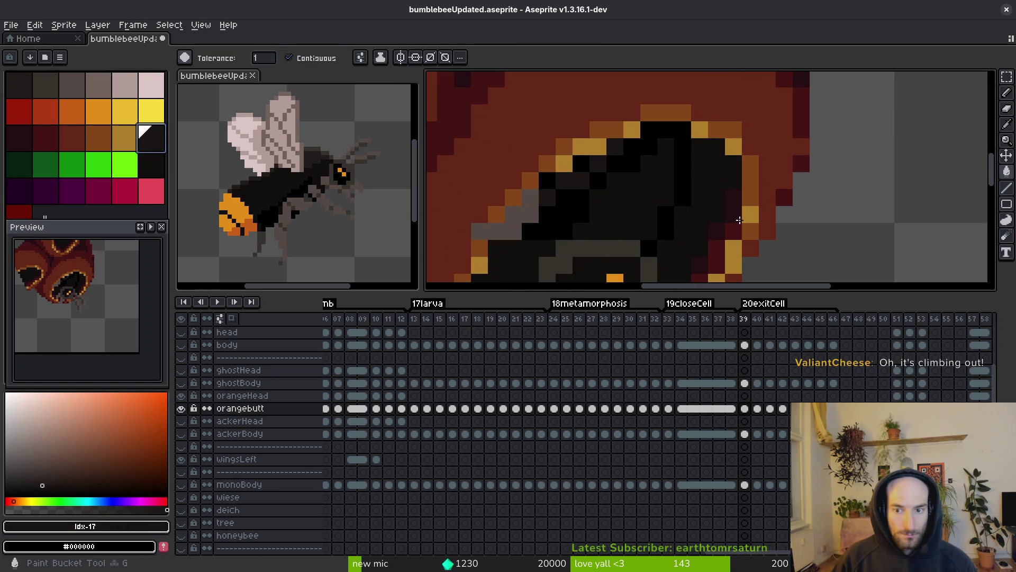
pyautogui.click(685, 166)
pyautogui.hotkey('ctrl', 'z')
pyautogui.press('b')
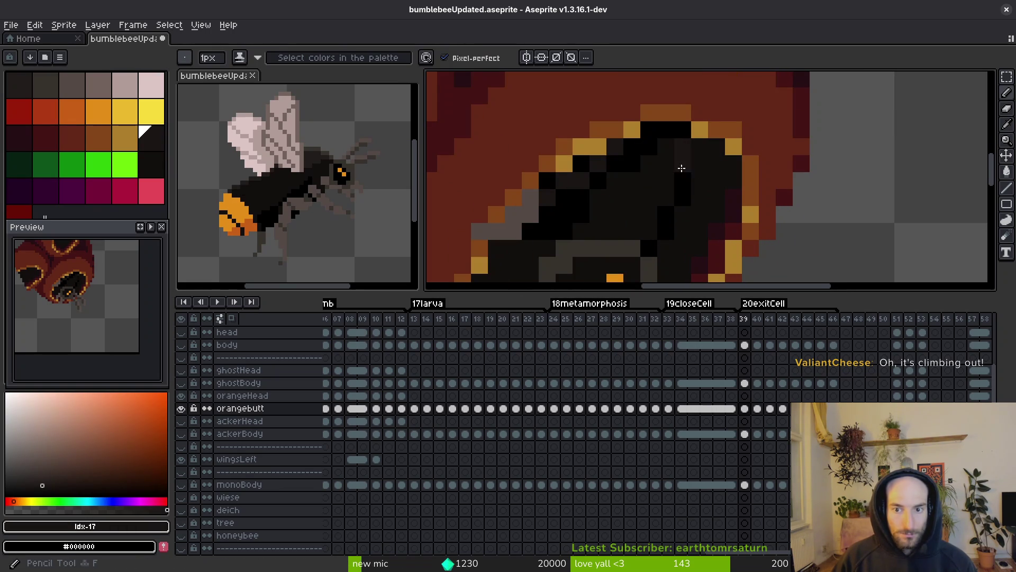
pyautogui.scroll(-4, 764, 224)
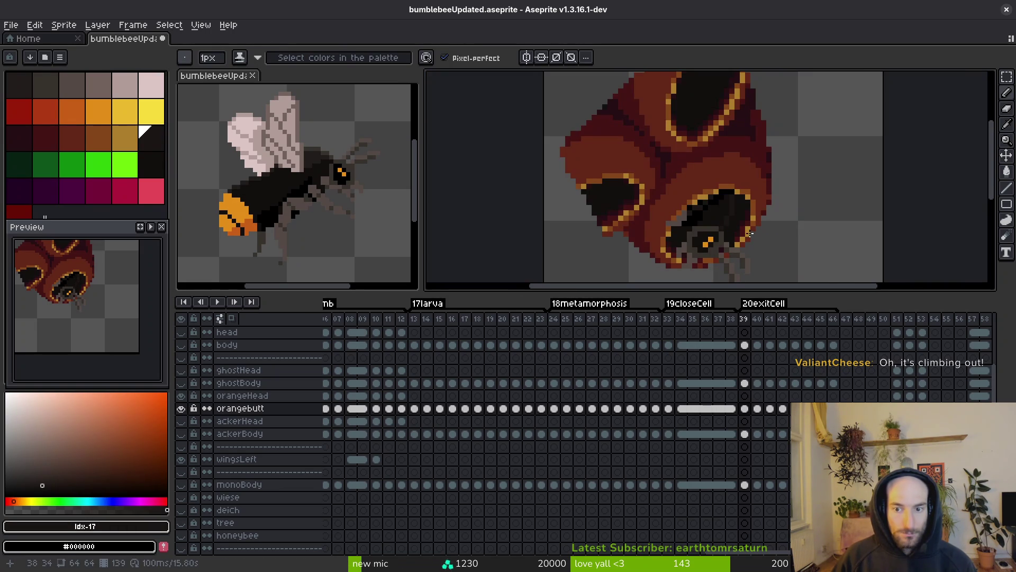
pyautogui.scroll(3, 745, 228)
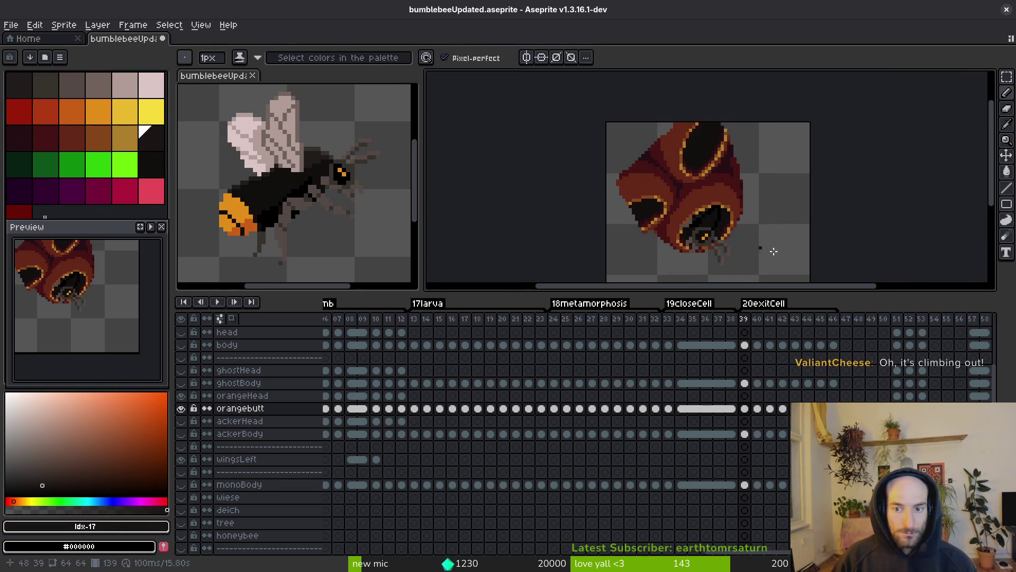
# Step: Touch up the hole with the first palette colour, pure black and #201c1a, then advance to frame 41
pyautogui.keyDown('alt'); pyautogui.click(208, 185); pyautogui.keyUp('alt')
pyautogui.moveTo(627, 204)
pyautogui.mouseDown()
pyautogui.moveTo(675, 170)
pyautogui.moveTo(656, 129)
pyautogui.moveTo(669, 207)
pyautogui.moveTo(643, 263)
pyautogui.mouseUp()
pyautogui.scroll(-1, 671, 221)
pyautogui.scroll(1, 651, 159)
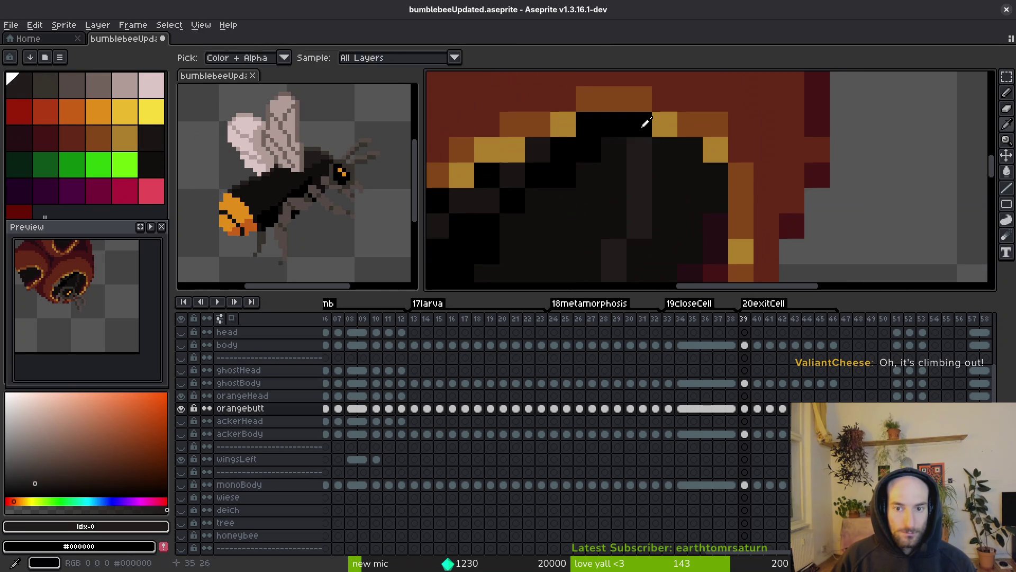
pyautogui.keyDown('alt'); pyautogui.click(644, 125); pyautogui.keyUp('alt')
pyautogui.moveTo(637, 159); pyautogui.dragTo(635, 186)
pyautogui.scroll(-1, 631, 186)
pyautogui.scroll(-1, 631, 186)
pyautogui.scroll(1, 639, 186)
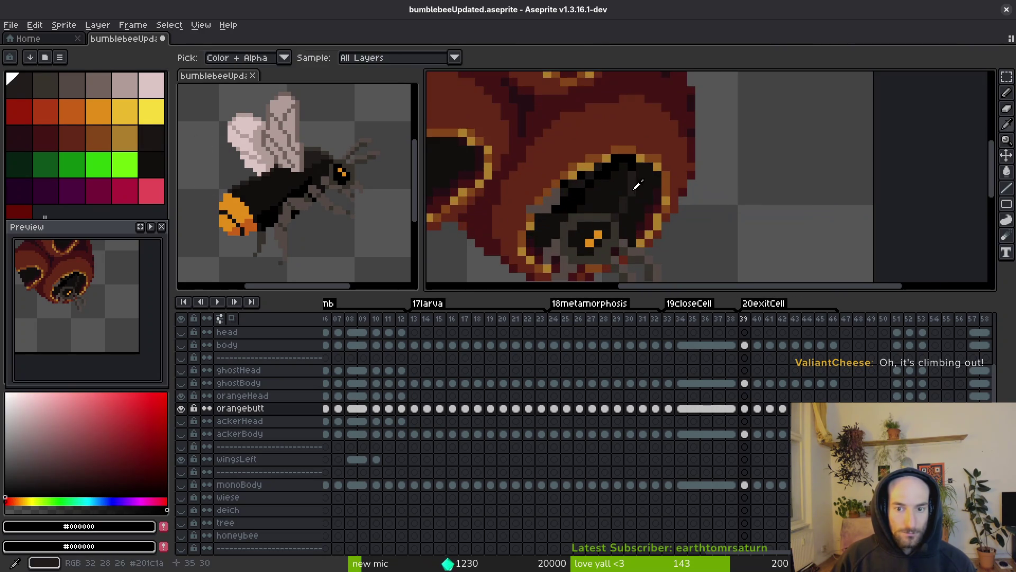
pyautogui.keyDown('alt'); pyautogui.click(639, 186); pyautogui.keyUp('alt')
pyautogui.scroll(-1, 639, 185)
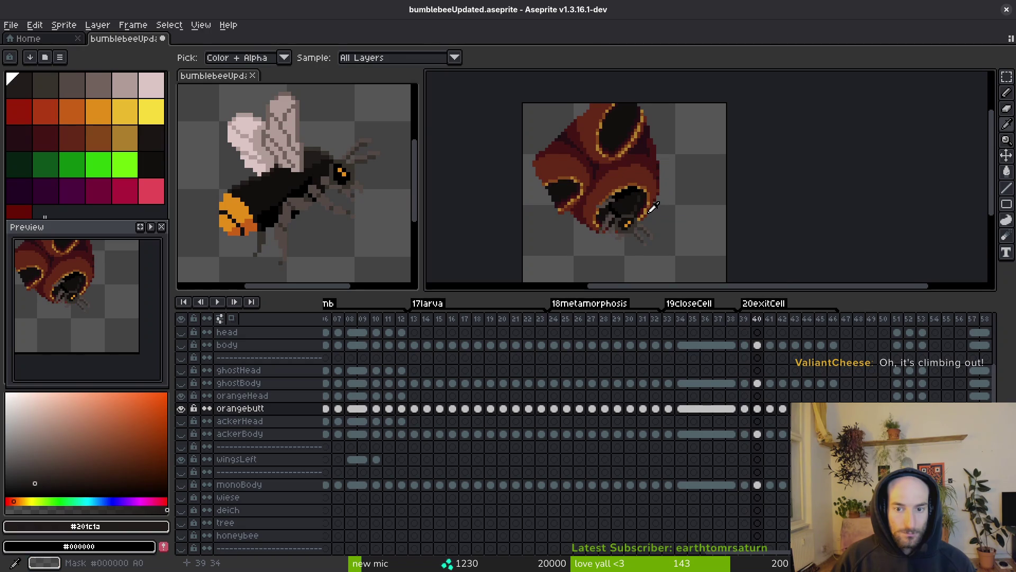
pyautogui.scroll(3, 651, 208)
pyautogui.press('Right')
pyautogui.press('Right')
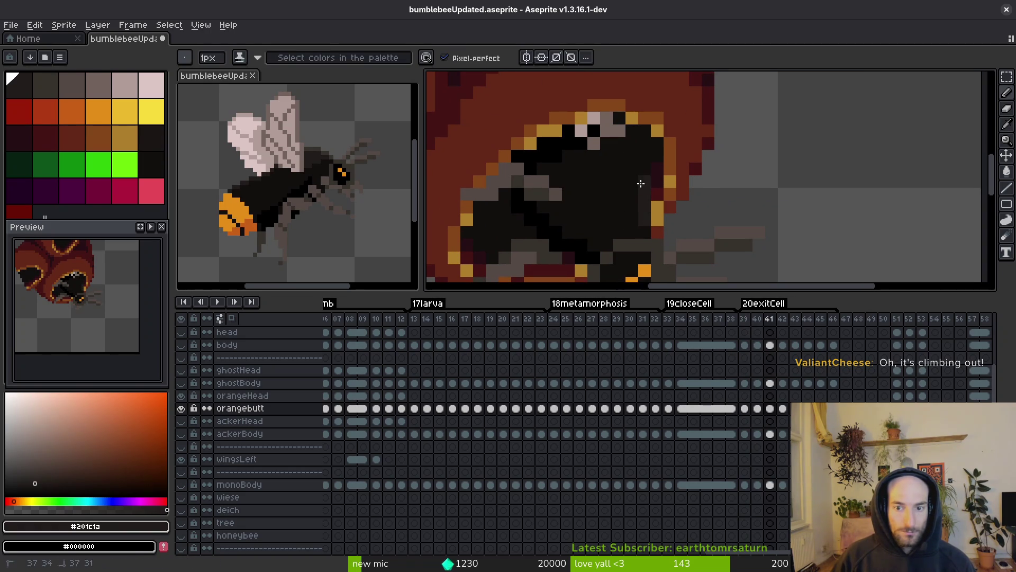
pyautogui.scroll(3, 188, 340)
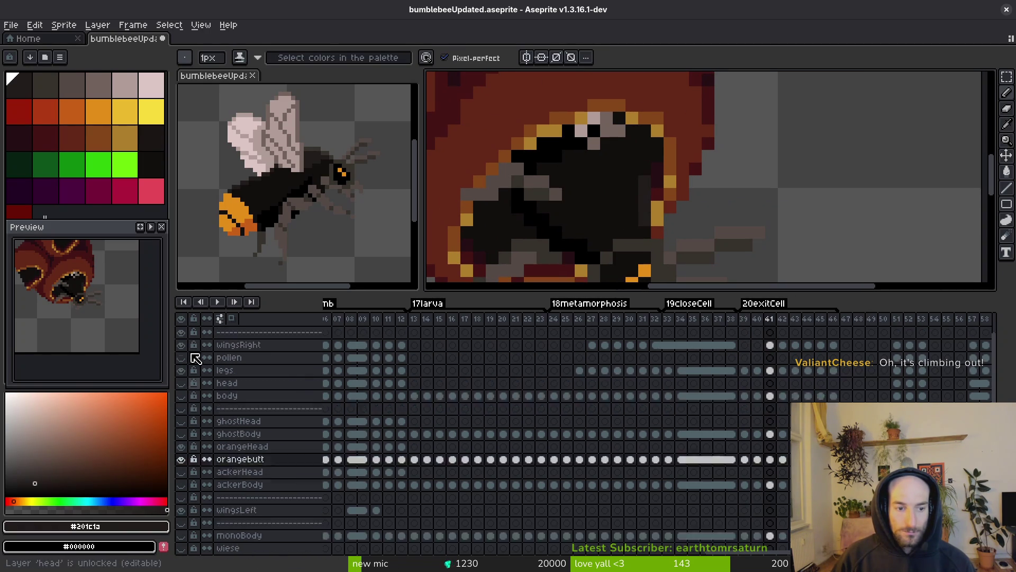
# Step: Hide the eggcellBackbround layer so only the bee shows
pyautogui.scroll(-5, 205, 363)
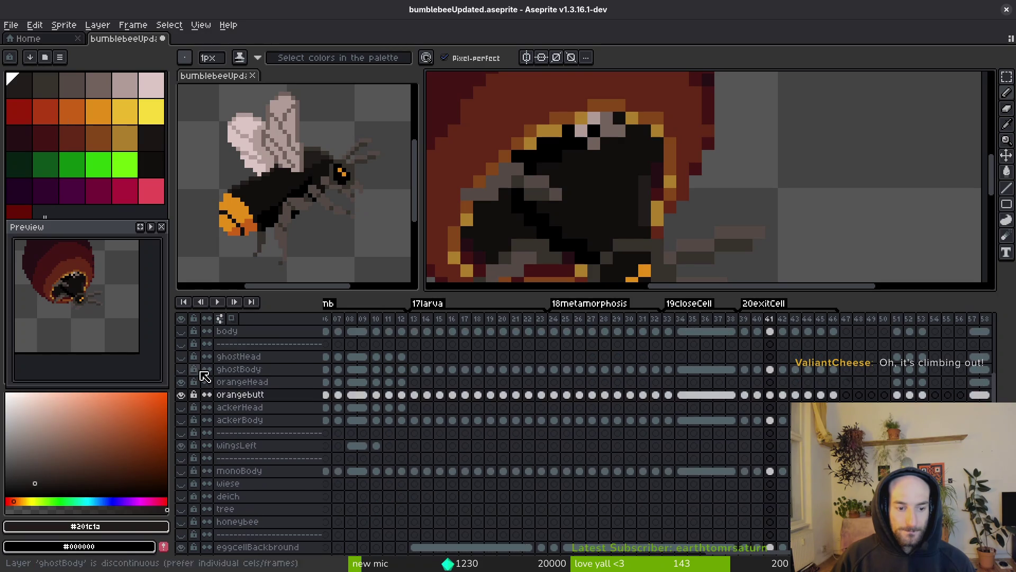
pyautogui.click(181, 485)
pyautogui.scroll(1, 632, 155)
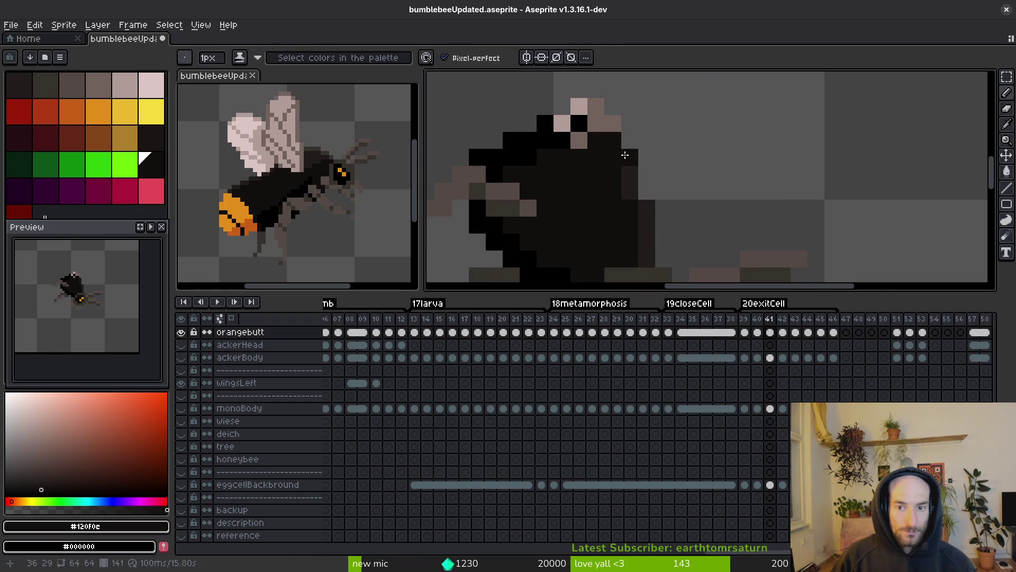
pyautogui.scroll(-2, 630, 161)
# Step: Step through exitCell frames 42 to 46 to inspect the bee
pyautogui.press('Right')
pyautogui.scroll(2, 656, 192)
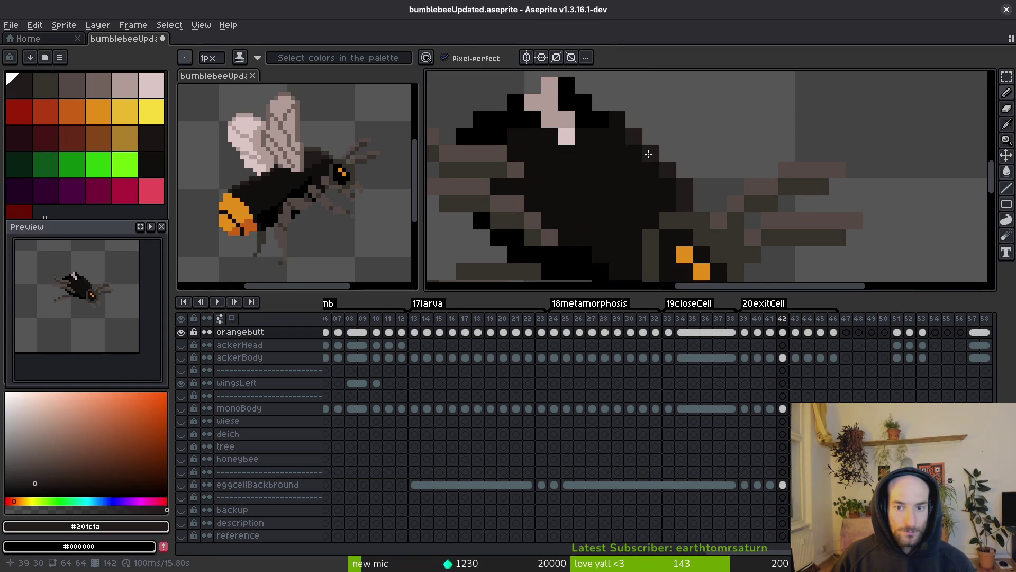
pyautogui.press('Right')
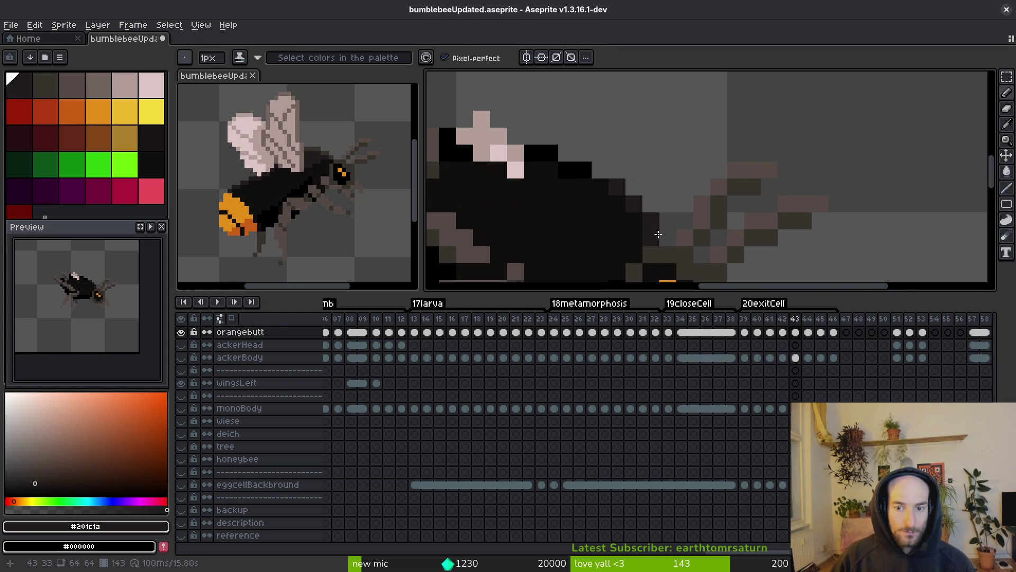
pyautogui.press('Right')
pyautogui.press('Right')
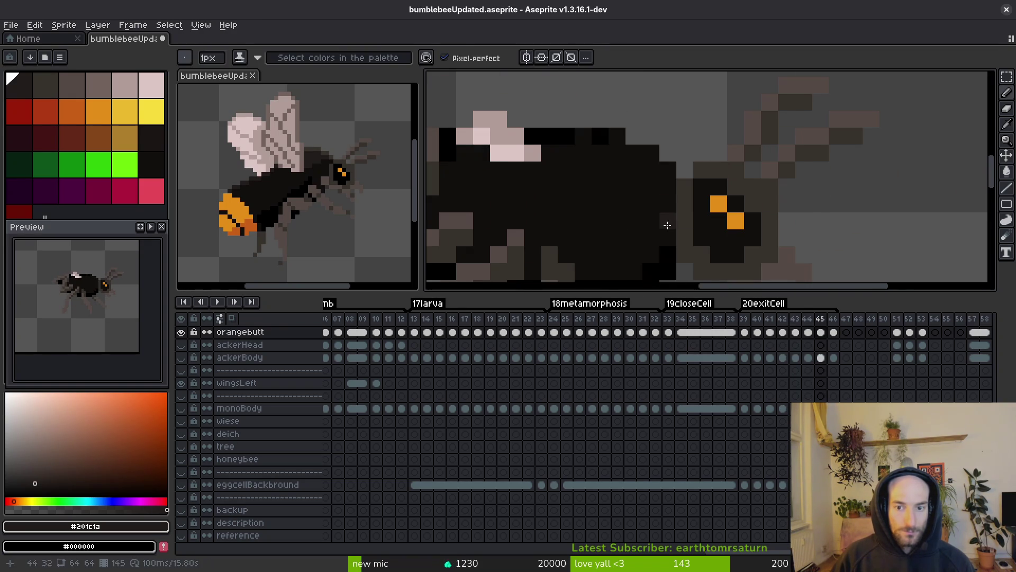
pyautogui.scroll(-1, 635, 148)
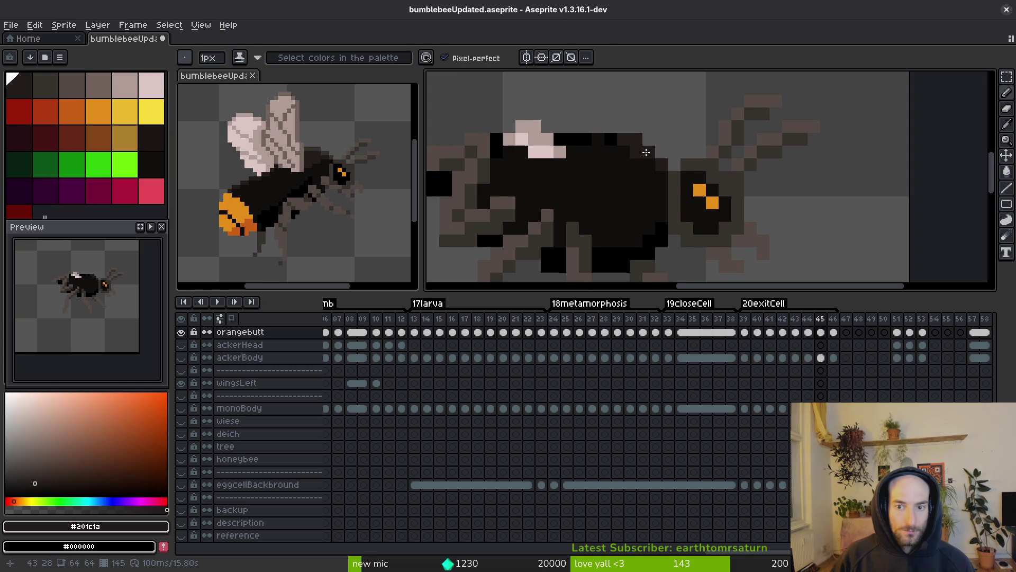
pyautogui.scroll(-1, 627, 140)
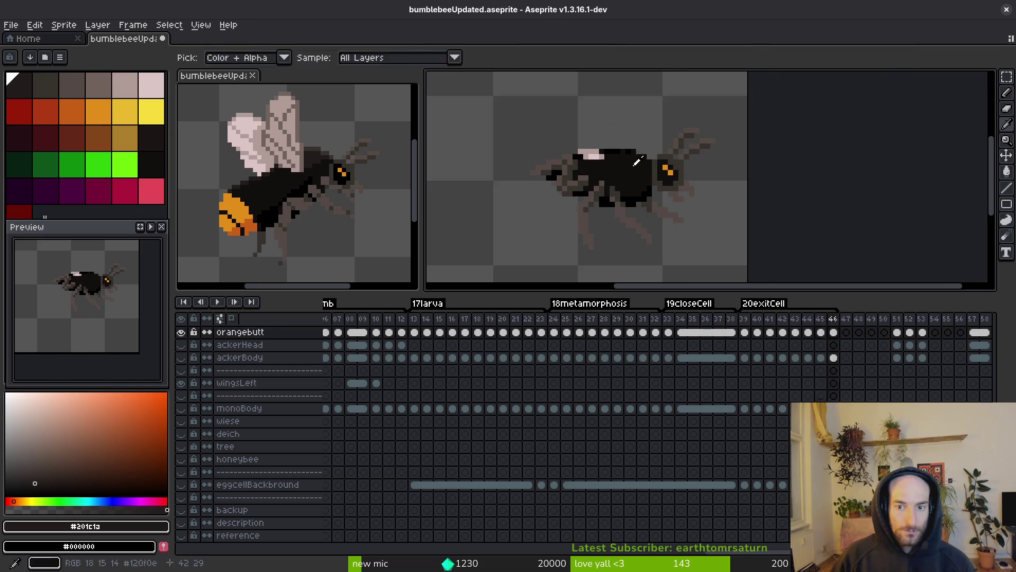
pyautogui.scroll(2, 617, 153)
pyautogui.press('Right')
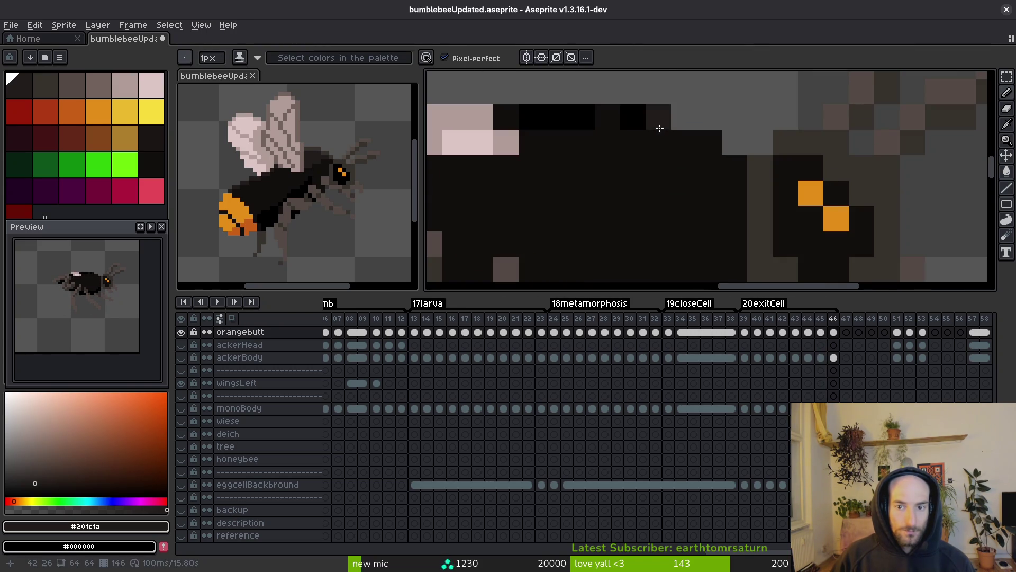
# Step: Undo the last pencil stroke and sample the dark body colours #120f0c and #201c1a
pyautogui.press('Left')
pyautogui.scroll(-2, 725, 165)
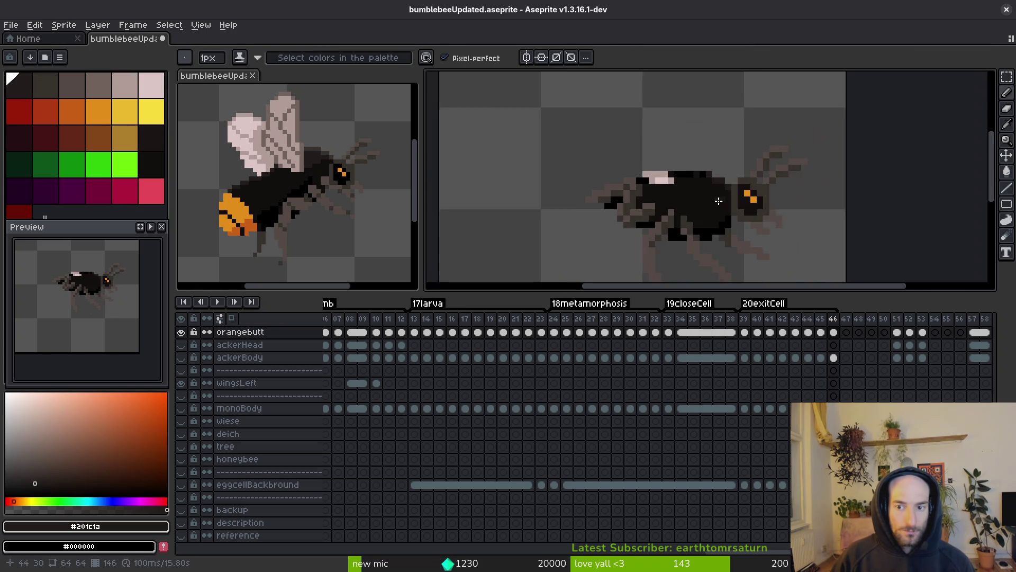
pyautogui.press('i')
pyautogui.hotkey('ctrl', 'z')
pyautogui.press('b')
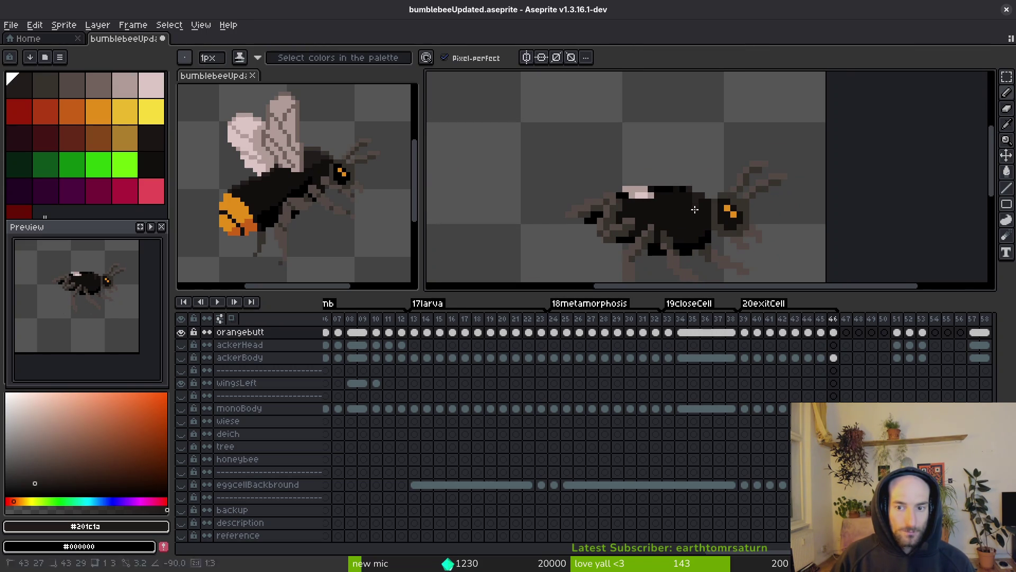
pyautogui.scroll(3, 694, 209)
pyautogui.keyDown('alt'); pyautogui.click(670, 177); pyautogui.keyUp('alt')
pyautogui.press('Left')
pyautogui.scroll(-1, 613, 159)
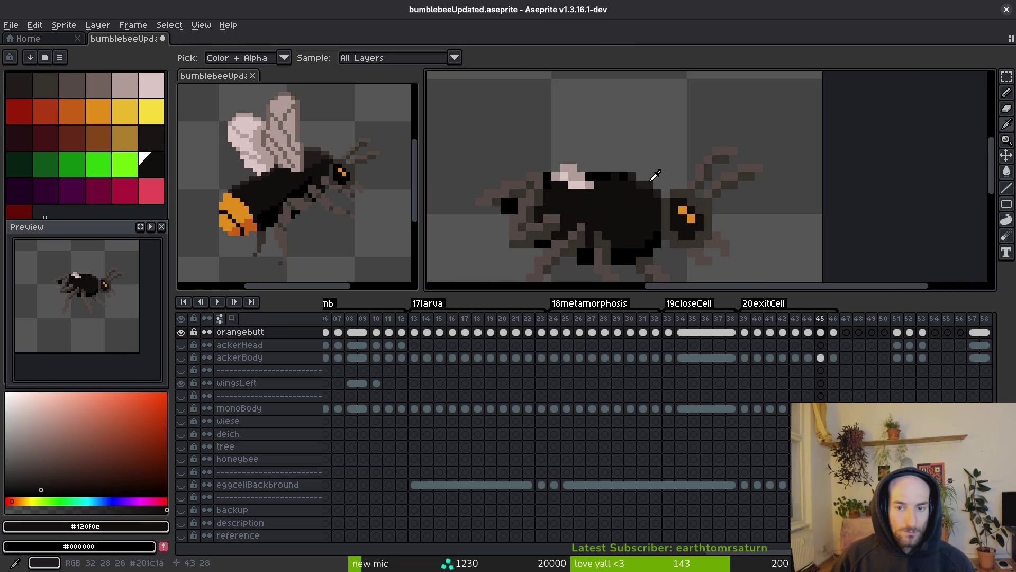
pyautogui.keyDown('alt'); pyautogui.click(652, 179); pyautogui.keyUp('alt')
pyautogui.press('Right')
# Step: Save bumblebeeUpdated.aseprite on frame 43 and make the red egg-cell layer visible again
pyautogui.press('Left')
pyautogui.press('Left')
pyautogui.press('Left')
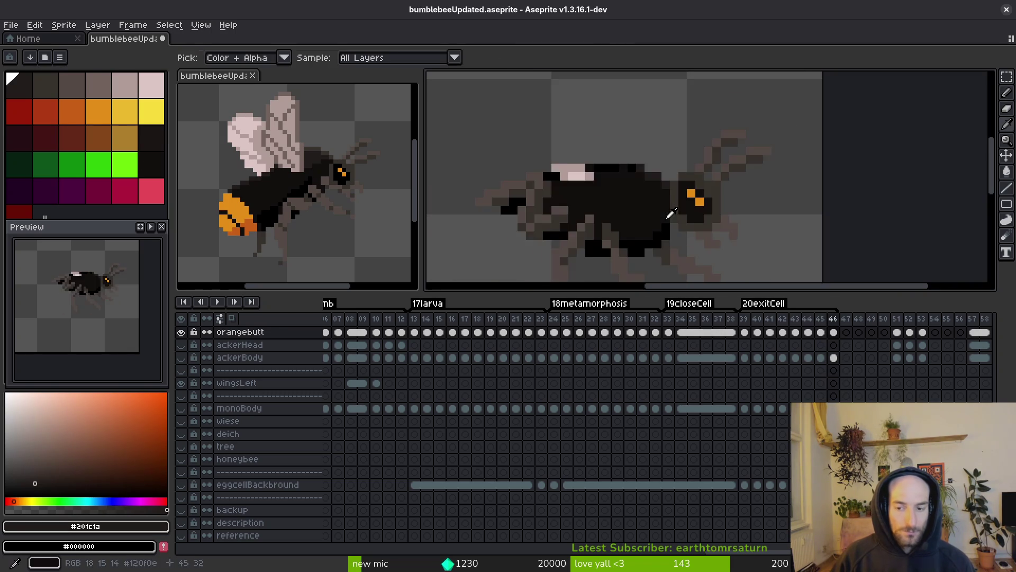
pyautogui.hotkey('ctrl', 's')
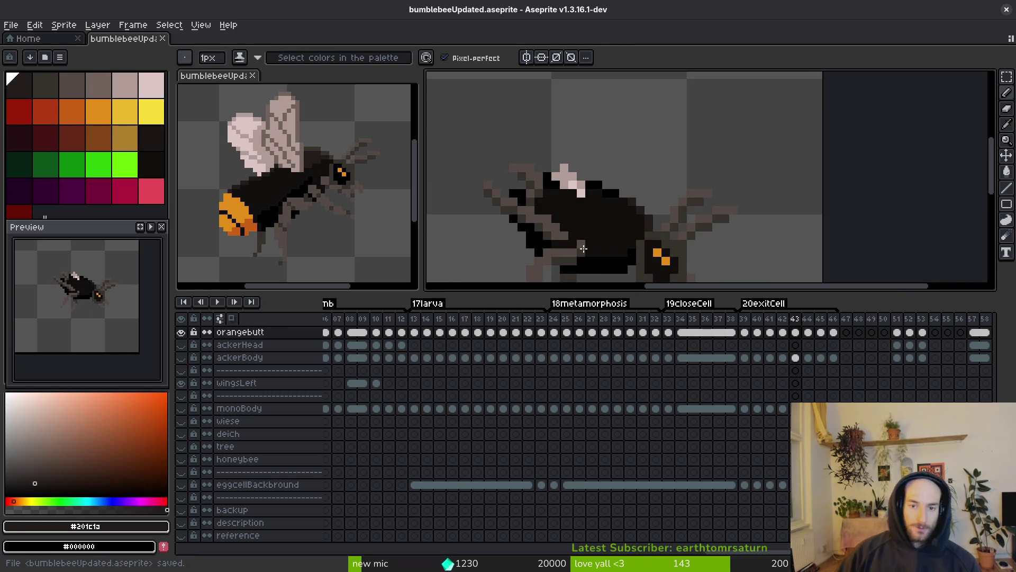
pyautogui.scroll(5, 294, 378)
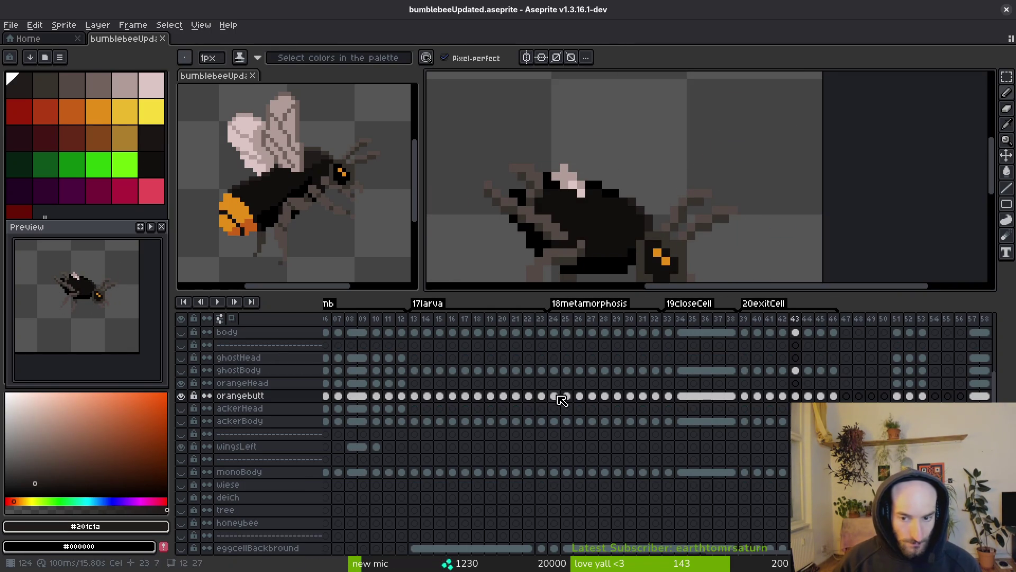
pyautogui.scroll(6, 269, 435)
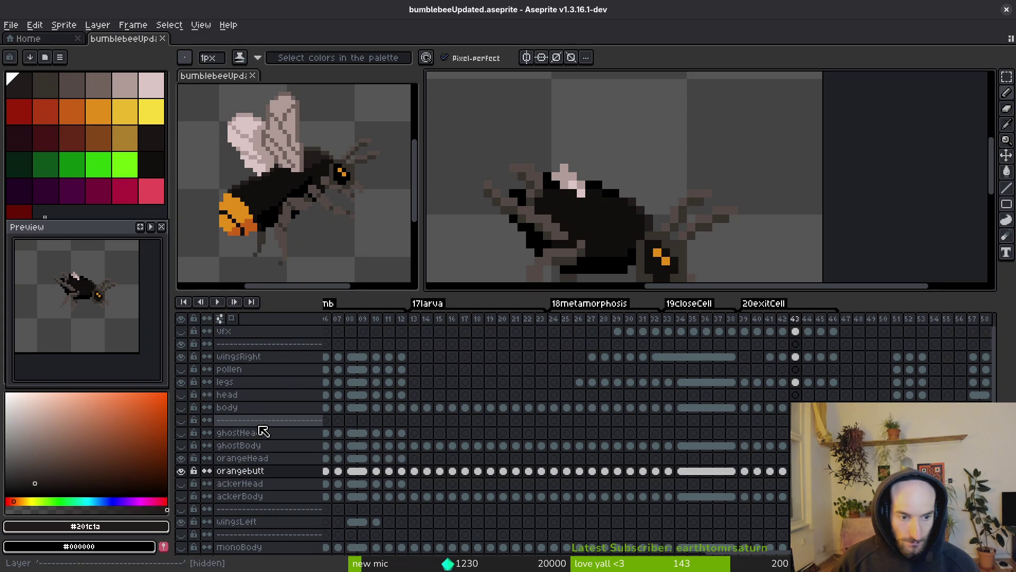
pyautogui.scroll(-2, 607, 275)
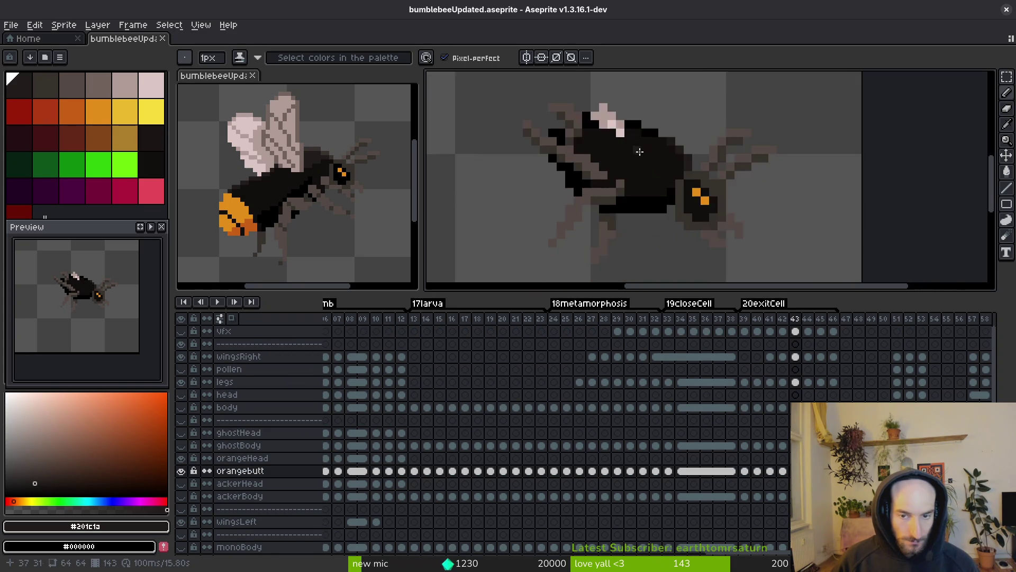
pyautogui.hotkey('ctrl', 's')
pyautogui.click(181, 331)
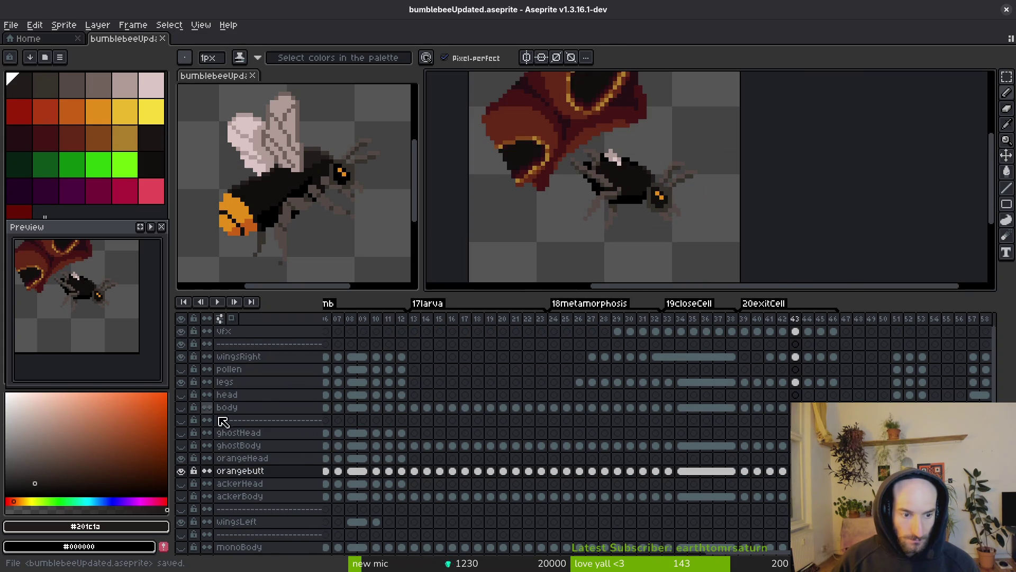
# Step: Paint dark grey pixels across the bee's head in the next frame
pyautogui.scroll(-6, 201, 450)
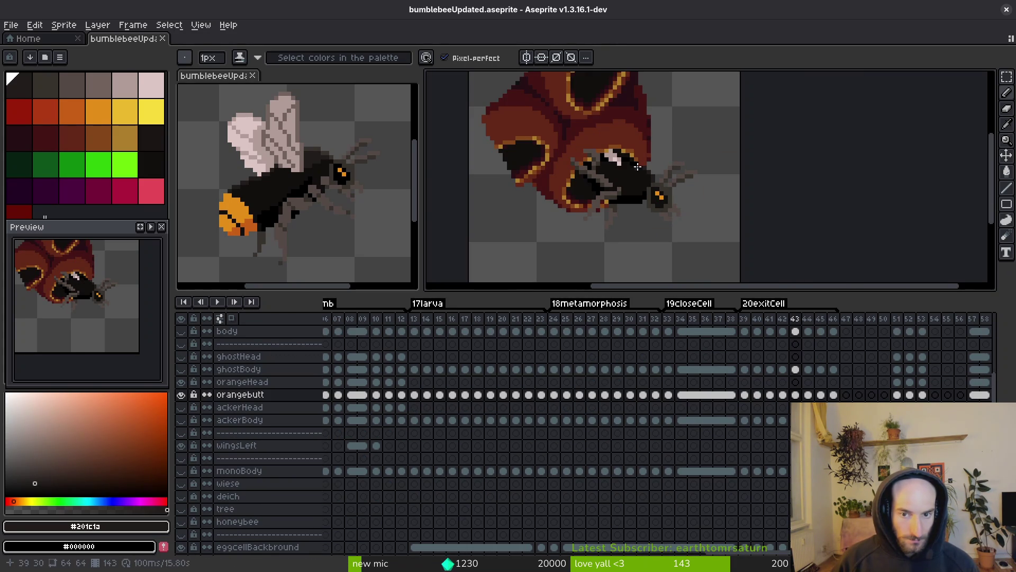
pyautogui.scroll(-3, 603, 214)
pyautogui.scroll(6, 622, 202)
pyautogui.press('alt')
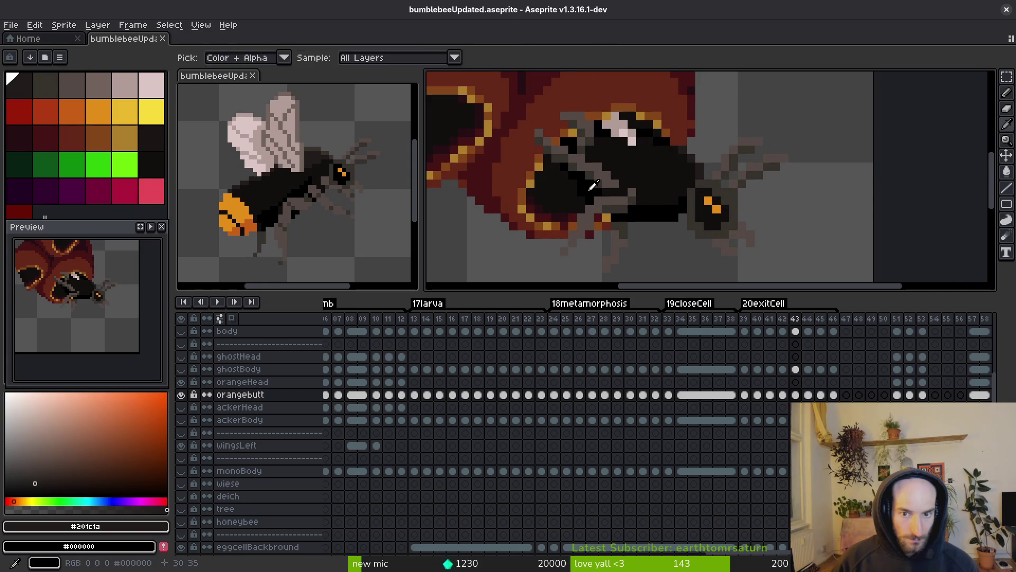
pyautogui.scroll(-3, 622, 202)
pyautogui.press('Right')
pyautogui.press('Right')
pyautogui.press('Right')
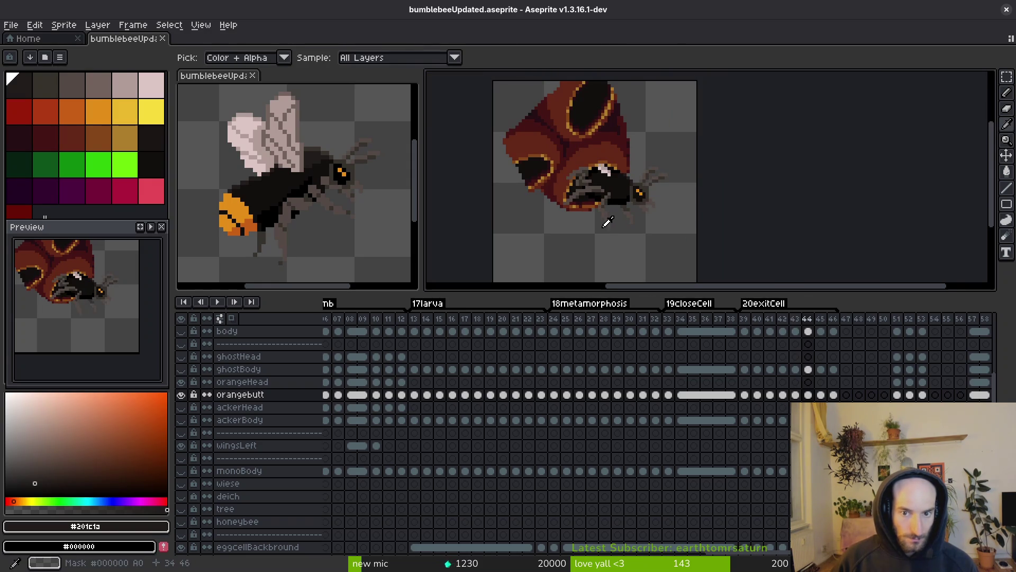
pyautogui.scroll(-3, 626, 212)
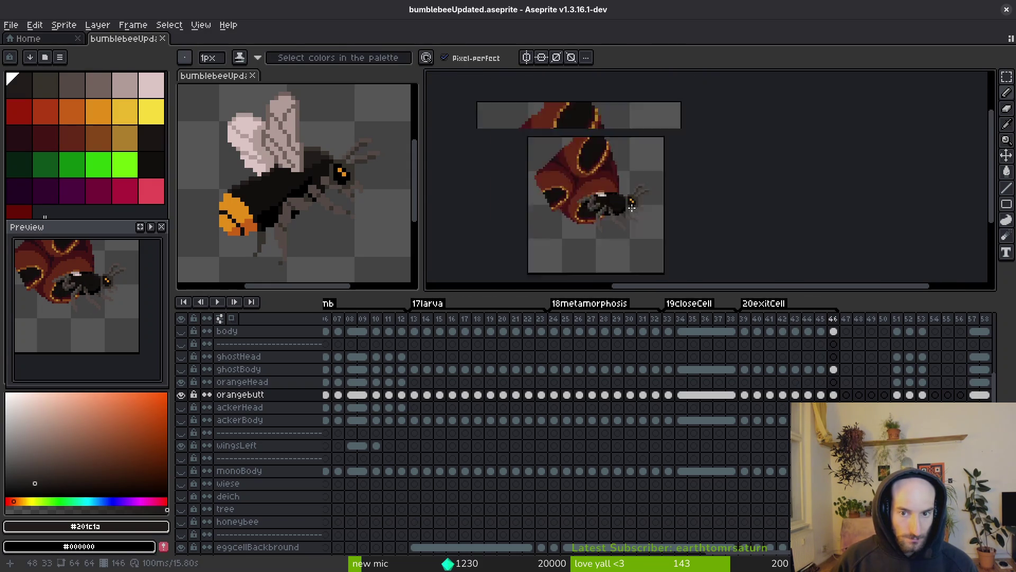
pyautogui.scroll(7, 607, 200)
pyautogui.moveTo(572, 134)
pyautogui.mouseDown()
pyautogui.moveTo(548, 123)
pyautogui.moveTo(615, 151)
pyautogui.moveTo(624, 137)
pyautogui.mouseUp()
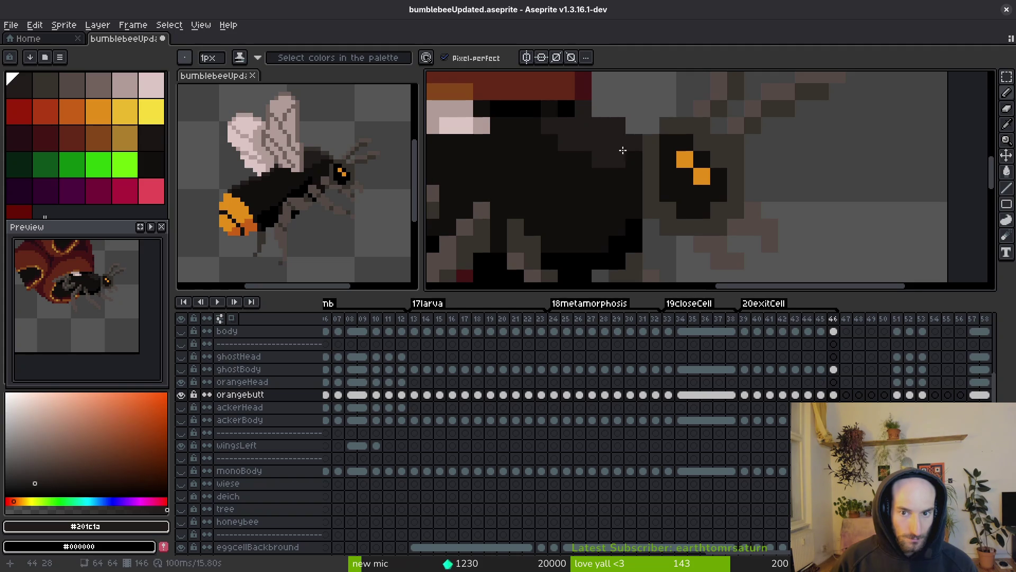
# Step: Repaint bee pixels dark on frames 45 and 46 using #120f0c and #201c1a
pyautogui.scroll(-4, 595, 223)
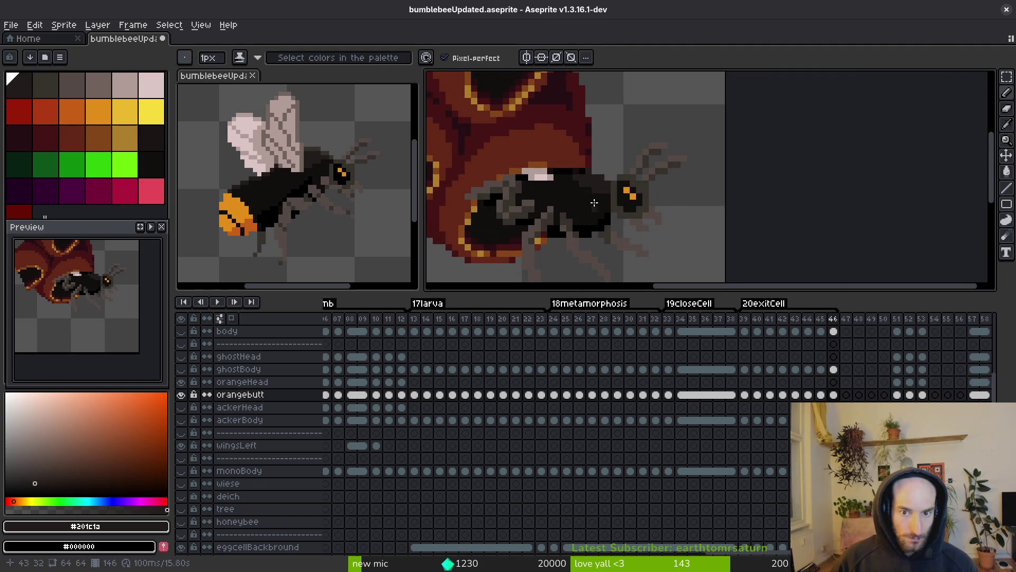
pyautogui.scroll(3, 595, 223)
pyautogui.press('alt')
pyautogui.press('Left')
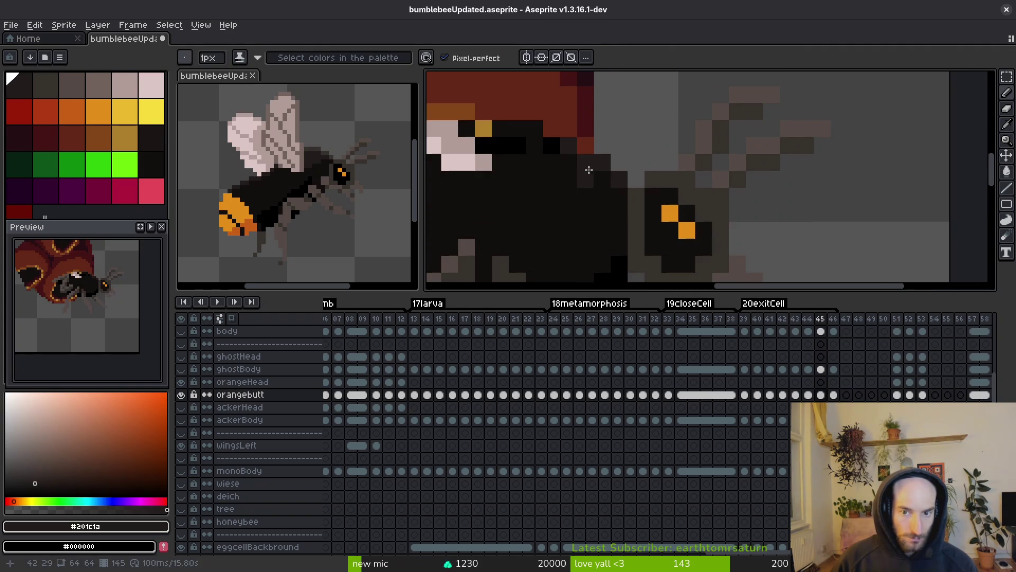
pyautogui.click(535, 145)
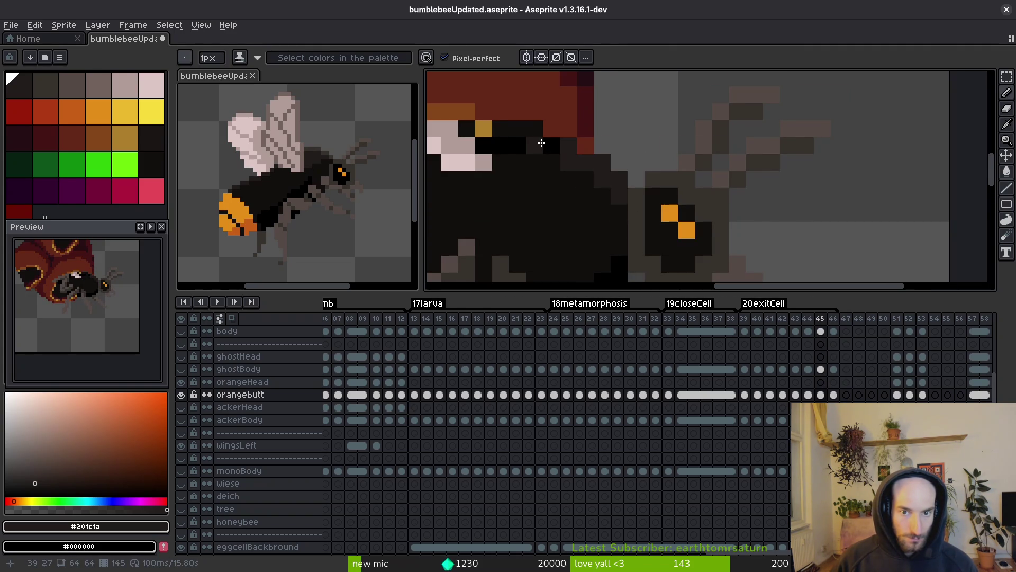
pyautogui.click(554, 160)
pyautogui.scroll(-5, 586, 200)
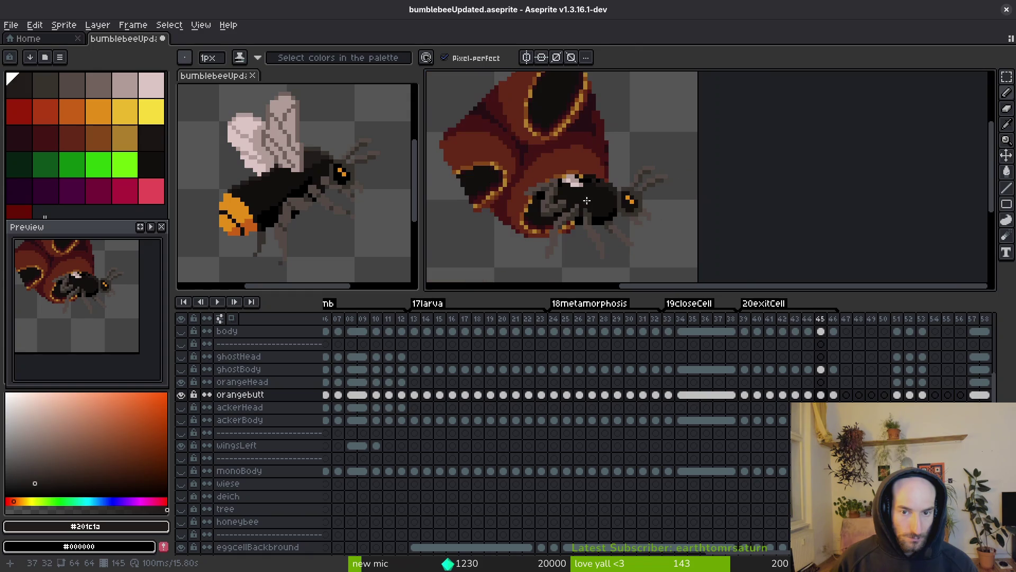
pyautogui.scroll(3, 613, 199)
pyautogui.keyDown('alt'); pyautogui.click(553, 190); pyautogui.keyUp('alt')
pyautogui.press('.')
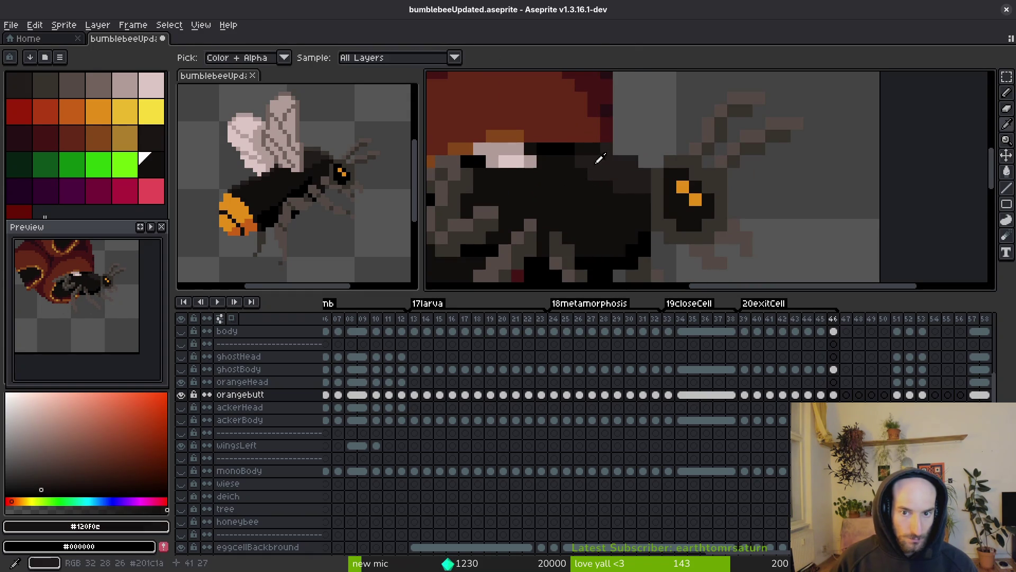
pyautogui.keyDown('alt'); pyautogui.click(595, 152); pyautogui.keyUp('alt')
pyautogui.keyDown('alt'); pyautogui.click(585, 166); pyautogui.keyUp('alt')
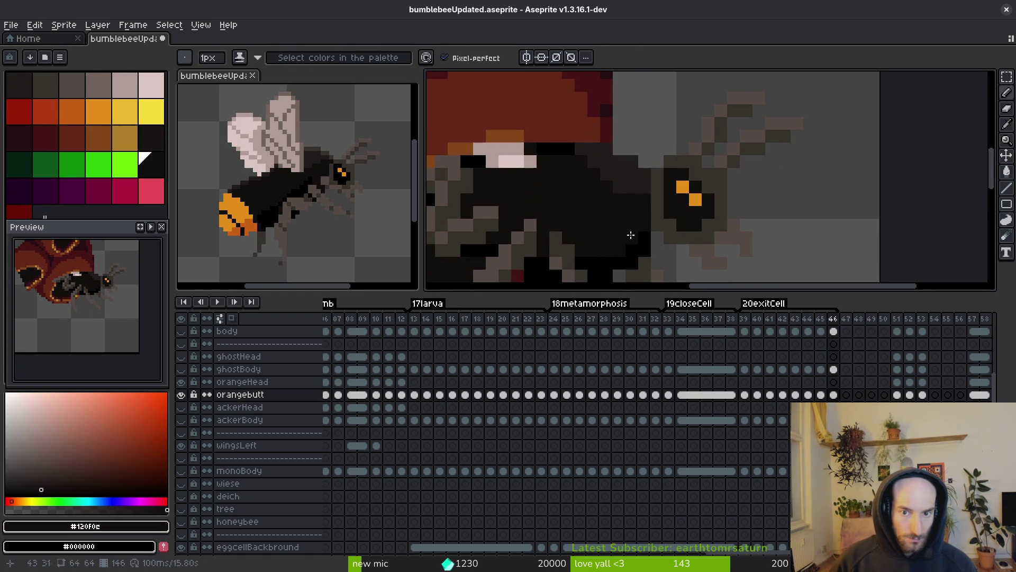
pyautogui.scroll(-2, 618, 184)
# Step: Back on frame 44, touch up the bee's back with #201c1a and #120f0c
pyautogui.press('.')
pyautogui.press(',')
pyautogui.press(',')
pyautogui.press(',')
pyautogui.scroll(2, 583, 190)
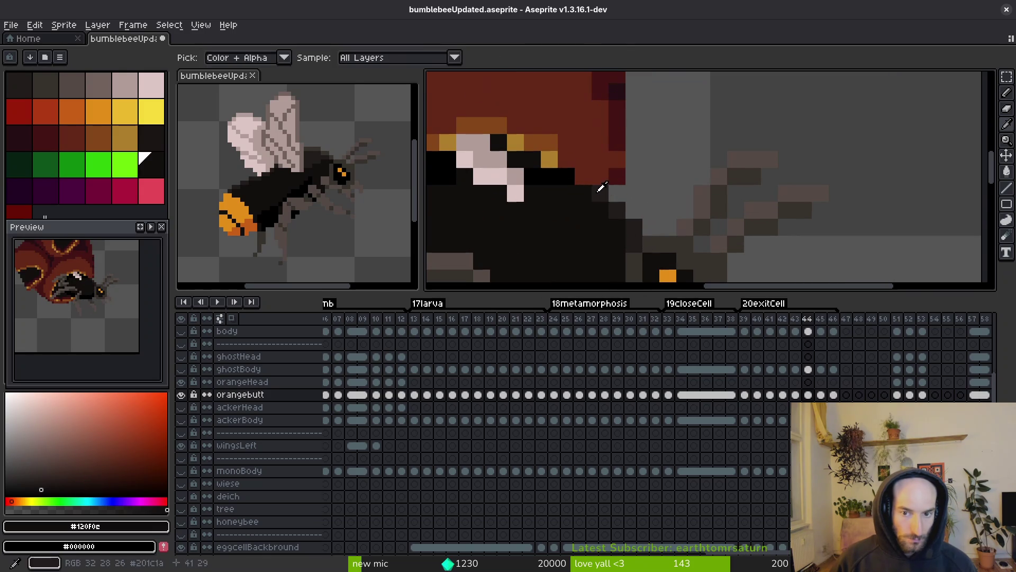
pyautogui.keyDown('alt'); pyautogui.click(583, 190); pyautogui.keyUp('alt')
pyautogui.keyDown('alt'); pyautogui.click(565, 178); pyautogui.keyUp('alt')
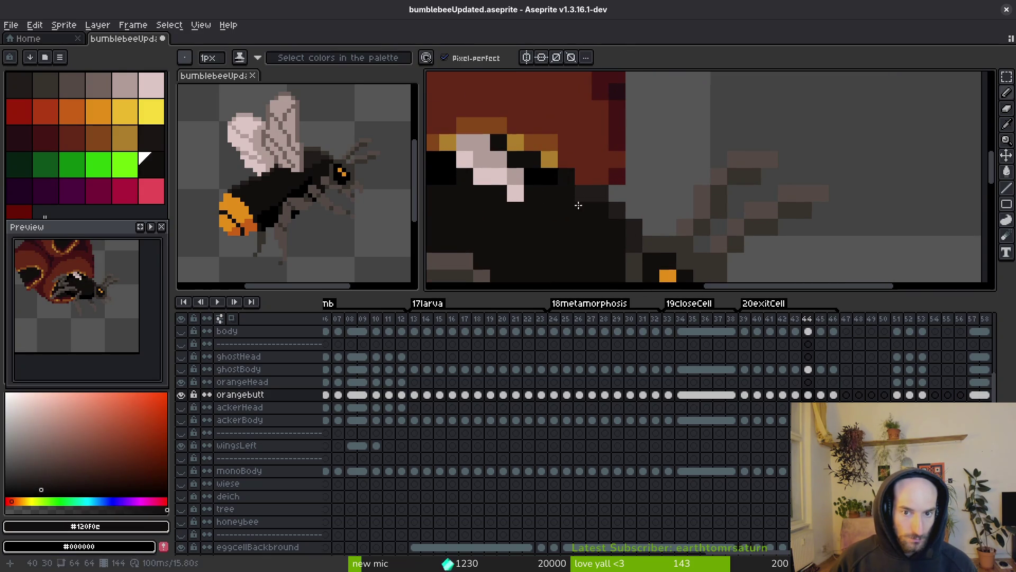
pyautogui.scroll(-1, 590, 194)
pyautogui.keyDown('alt'); pyautogui.click(551, 173); pyautogui.keyUp('alt')
pyautogui.scroll(-2, 561, 183)
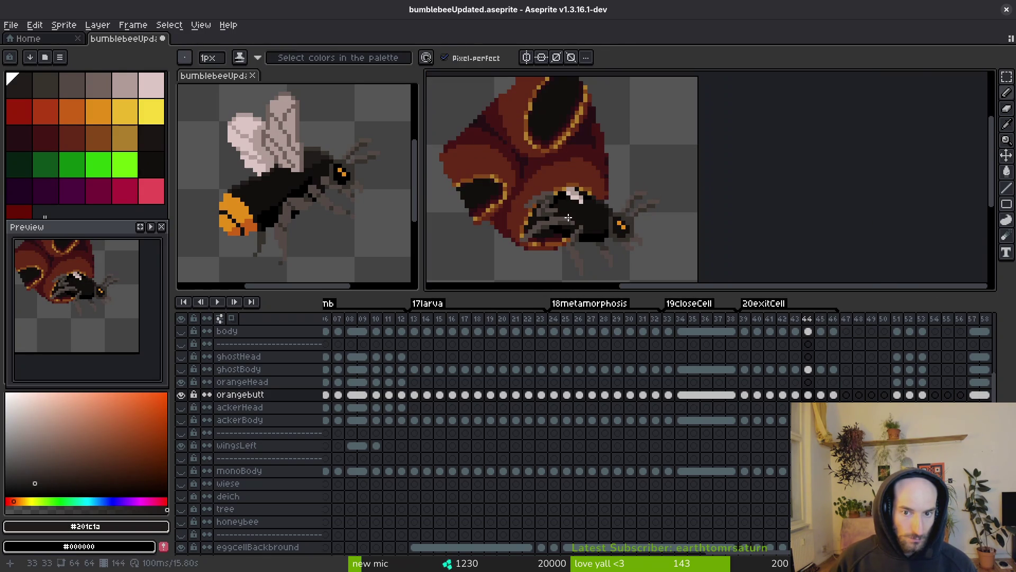
pyautogui.scroll(3, 630, 222)
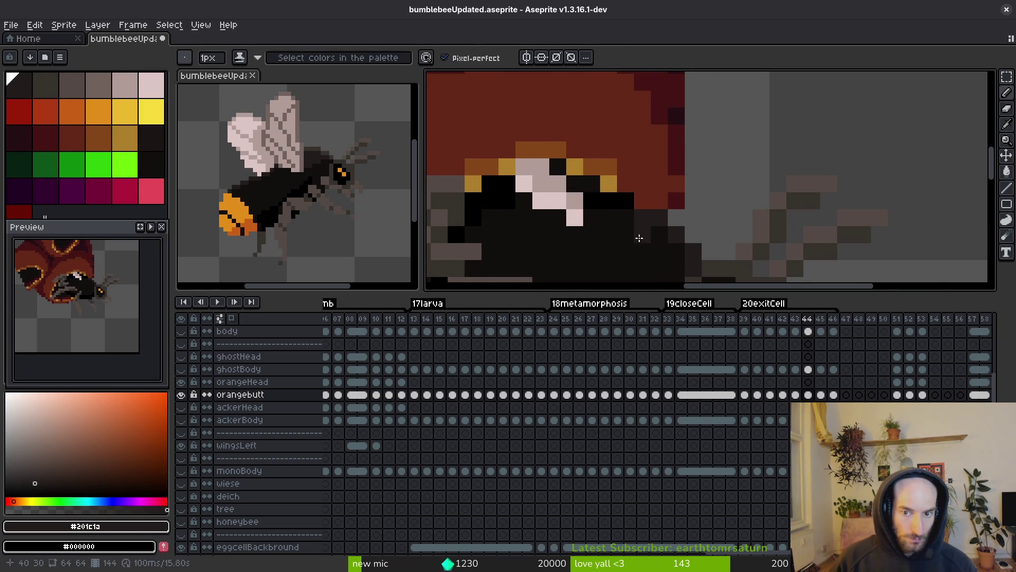
pyautogui.scroll(-2, 638, 220)
# Step: Step back to frame 42 and save bumblebeeUpdated.aseprite
pyautogui.press('Left')
pyautogui.scroll(4, 640, 202)
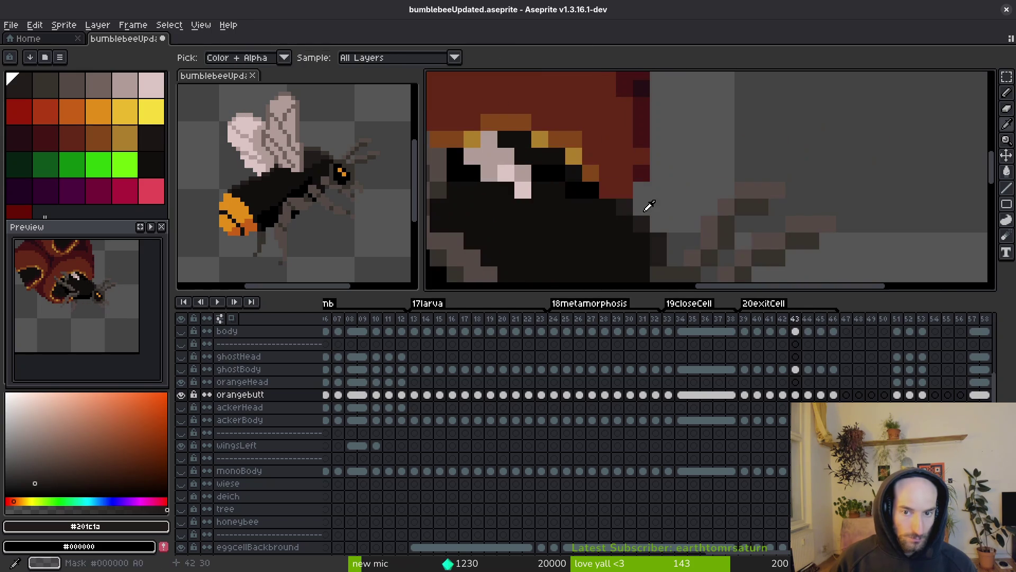
pyautogui.scroll(-3, 602, 196)
pyautogui.press('Left')
pyautogui.hotkey('ctrl', 's')
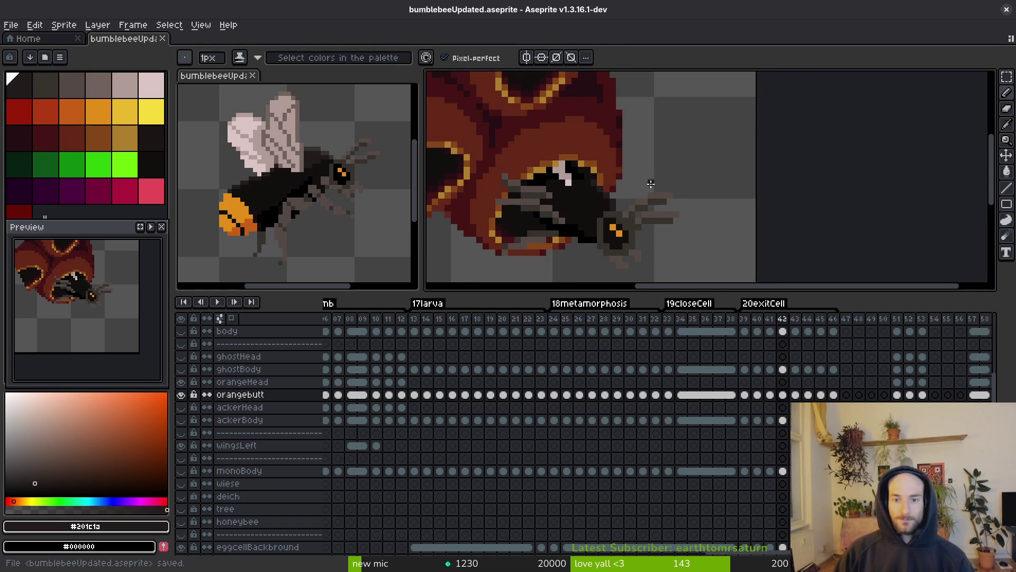
# Step: Repaint a remaining bee pixel dark on frame 42 and save
pyautogui.scroll(4, 616, 186)
pyautogui.scroll(2, 636, 222)
pyautogui.click(612, 181)
pyautogui.scroll(-3, 614, 182)
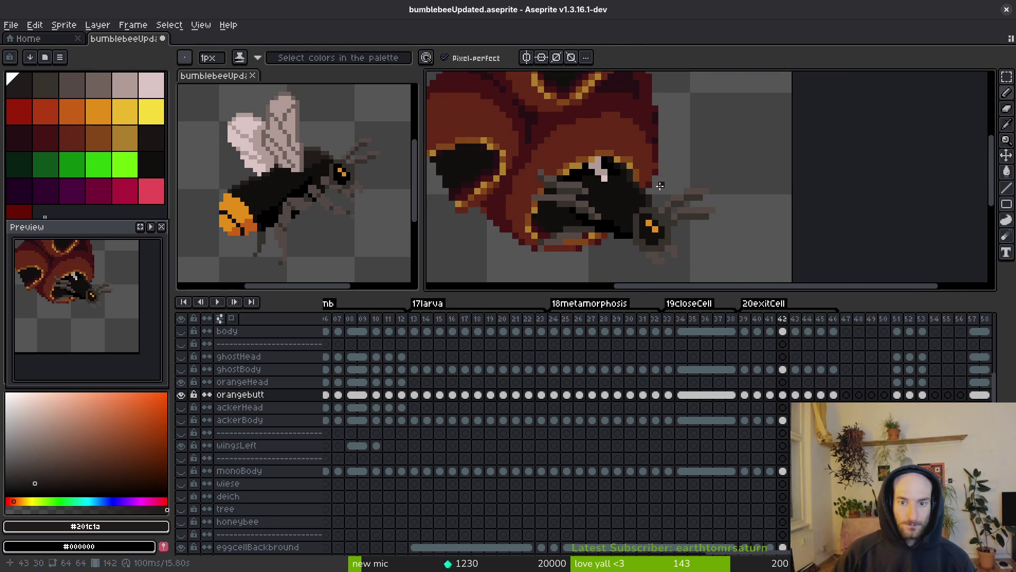
pyautogui.scroll(3, 660, 186)
pyautogui.scroll(-3, 661, 185)
pyautogui.hotkey('ctrl', 's')
# Step: Compare frame 41 with frame 42 and re-save bumblebeeUpdated.aseprite
pyautogui.scroll(1, 662, 238)
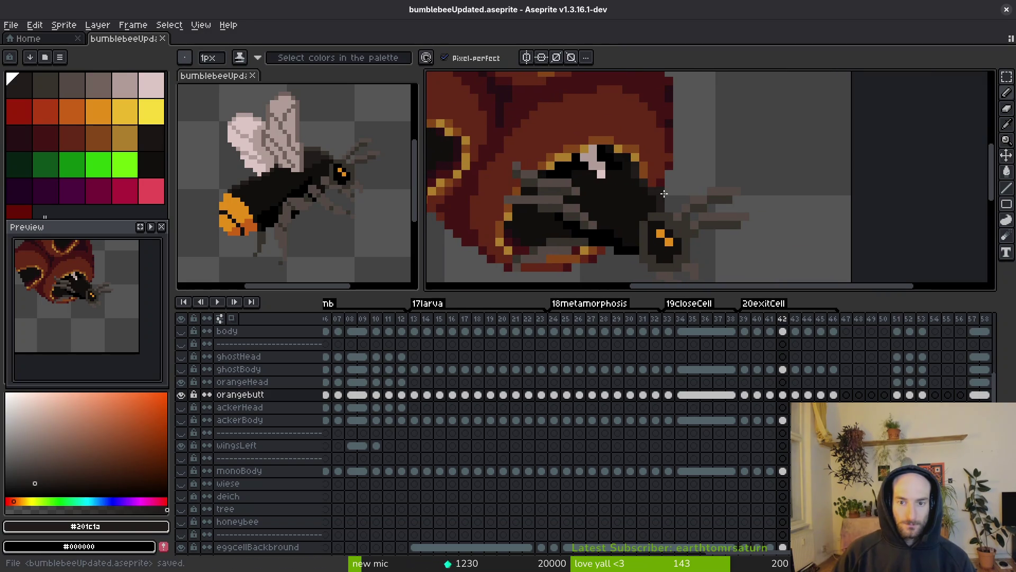
pyautogui.scroll(-1, 662, 238)
pyautogui.press('Left')
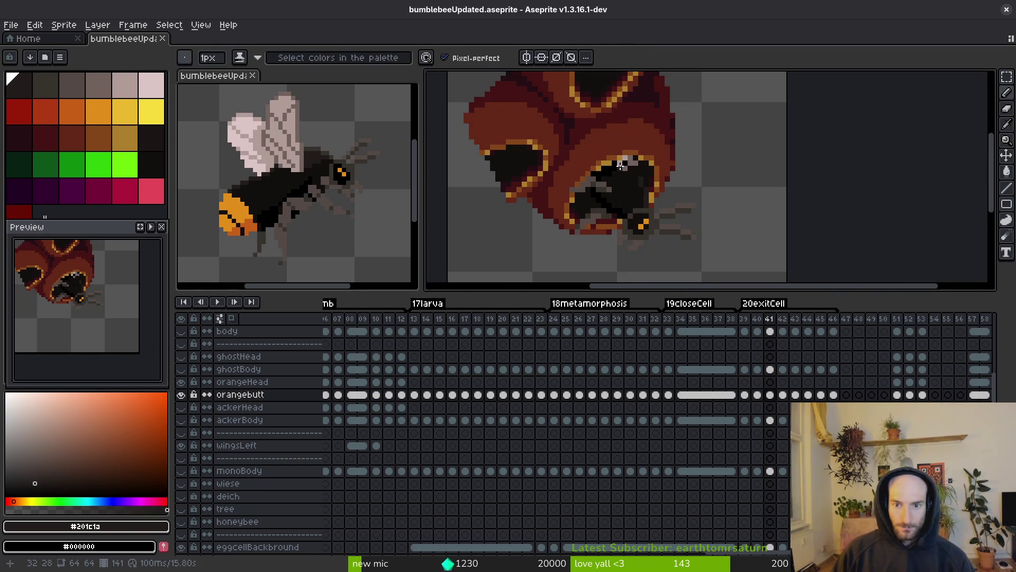
pyautogui.scroll(3, 730, 174)
pyautogui.scroll(-3, 729, 174)
pyautogui.press('Right')
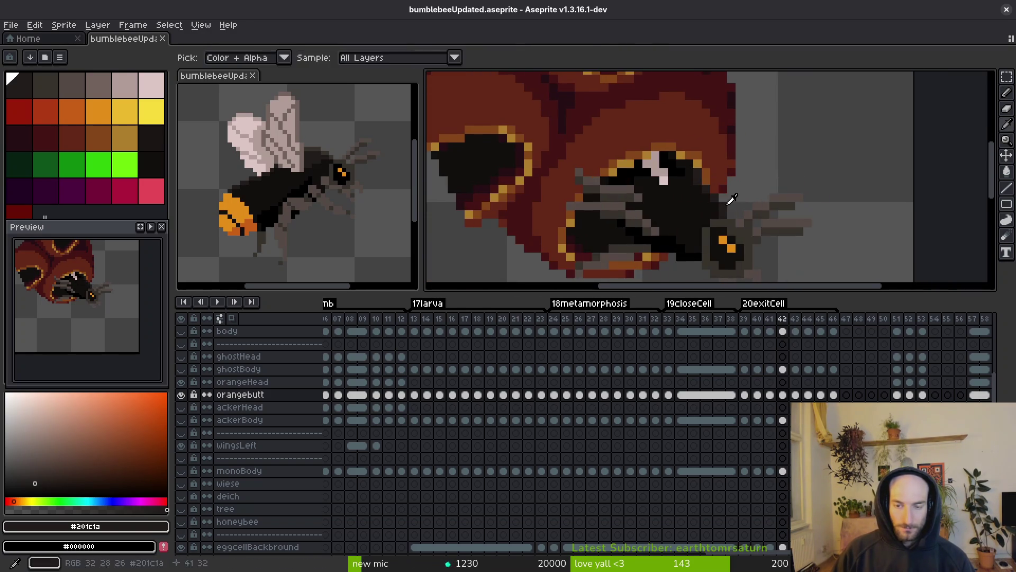
pyautogui.scroll(4, 730, 185)
pyautogui.scroll(-3, 630, 211)
pyautogui.hotkey('ctrl', 's')
pyautogui.scroll(2, 614, 210)
pyautogui.scroll(-3, 637, 194)
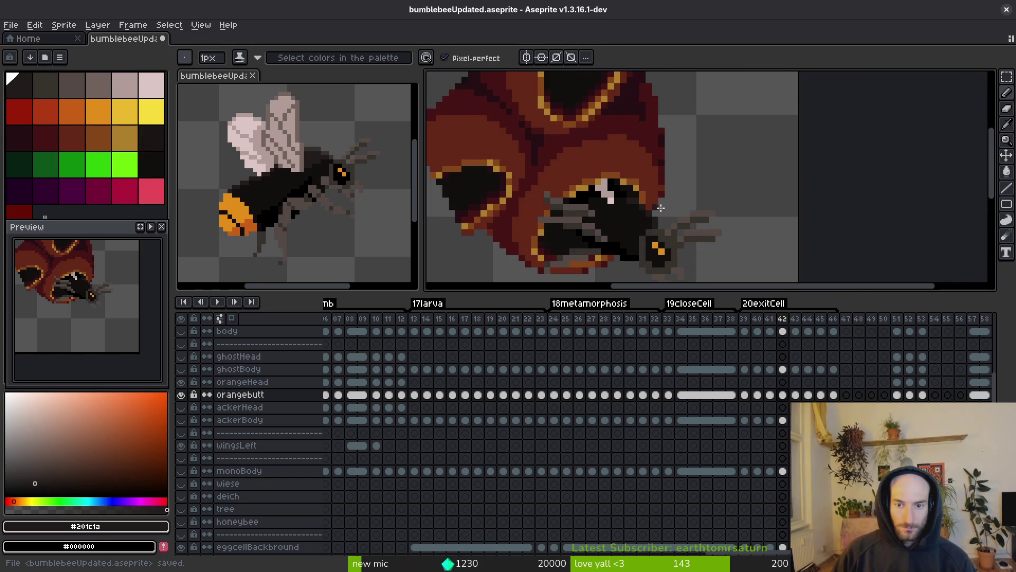
pyautogui.scroll(2, 663, 209)
pyautogui.scroll(-3, 663, 209)
pyautogui.scroll(3, 661, 208)
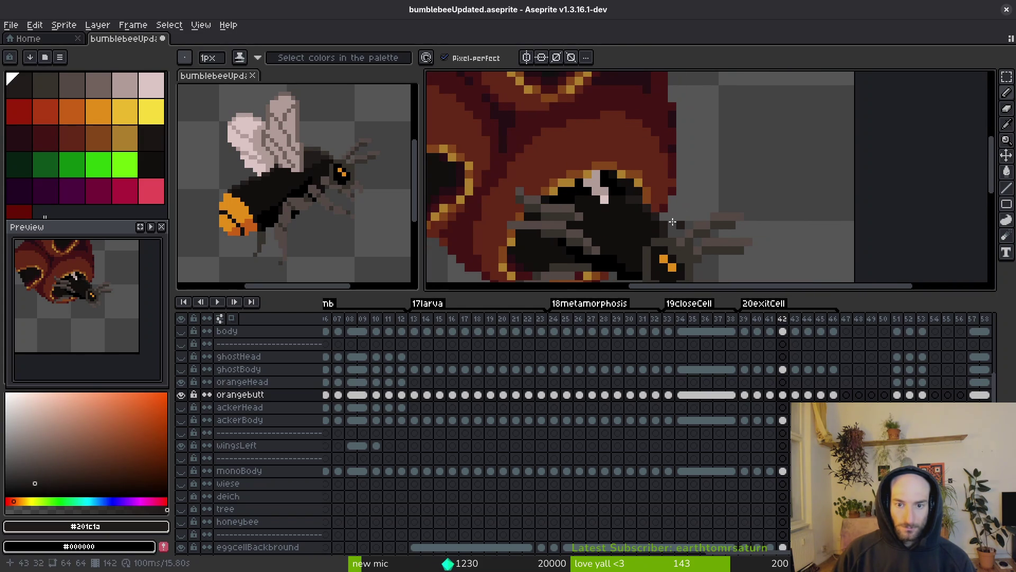
pyautogui.scroll(1, 669, 214)
pyautogui.scroll(1, 574, 166)
pyautogui.scroll(-1, 612, 183)
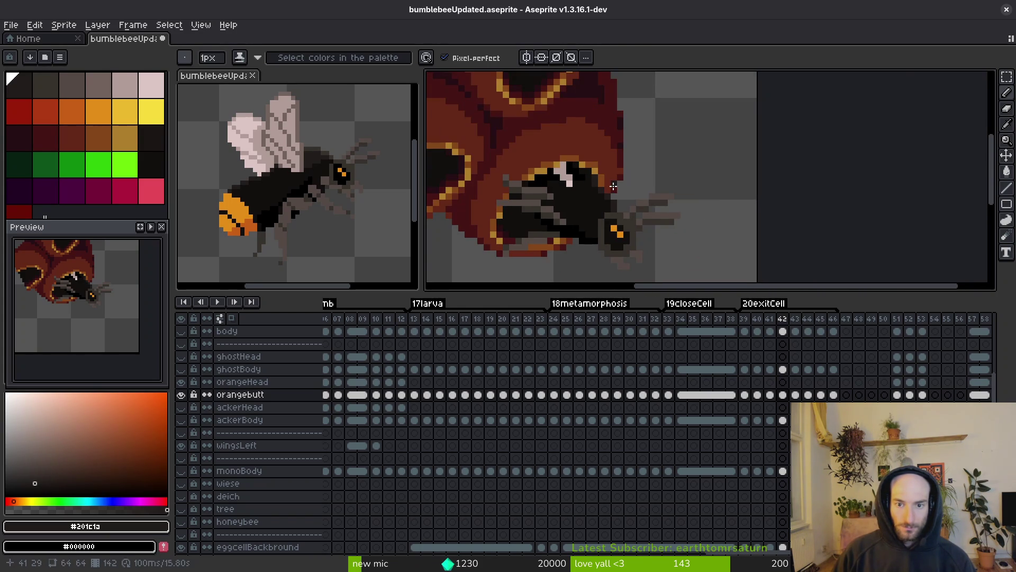
pyautogui.scroll(1, 605, 186)
pyautogui.scroll(-1, 609, 190)
pyautogui.hotkey('ctrl', 's')
# Step: Switch back to the pencil and bring up the Export Sprite Sheet dialog
pyautogui.scroll(1, 658, 218)
pyautogui.press('b')
pyautogui.scroll(-1, 651, 216)
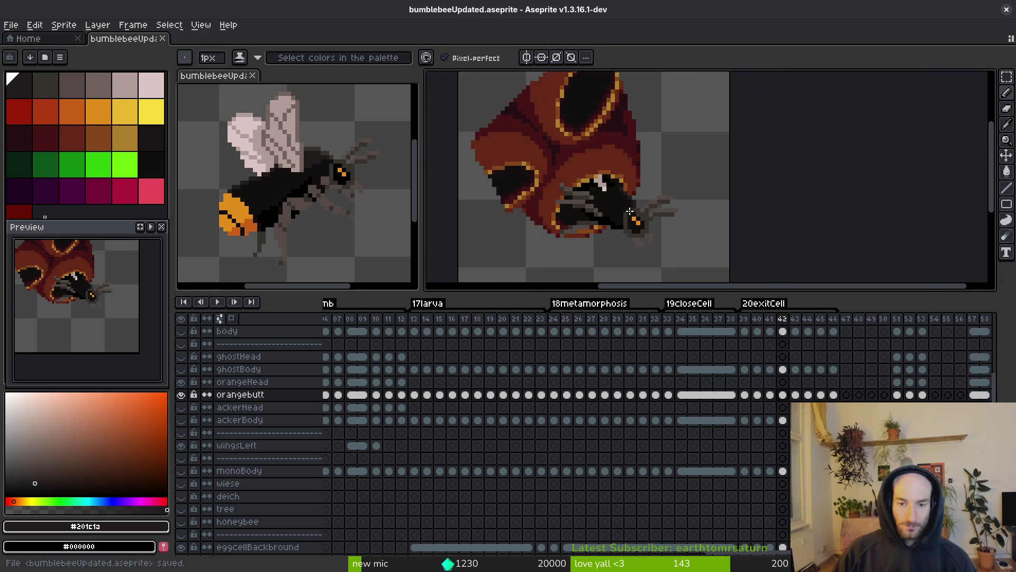
pyautogui.scroll(-1, 651, 215)
pyautogui.hotkey('ctrl', 'e')
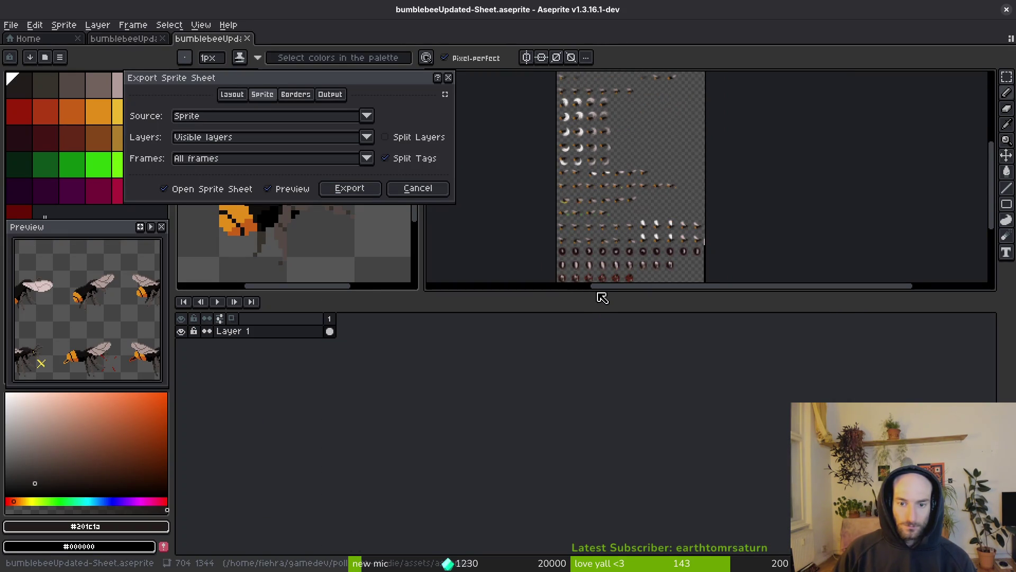
# Step: Enlarge the canvas over the timeline, then generate the 704×1344 sheet of all bee frames
pyautogui.click(418, 189)
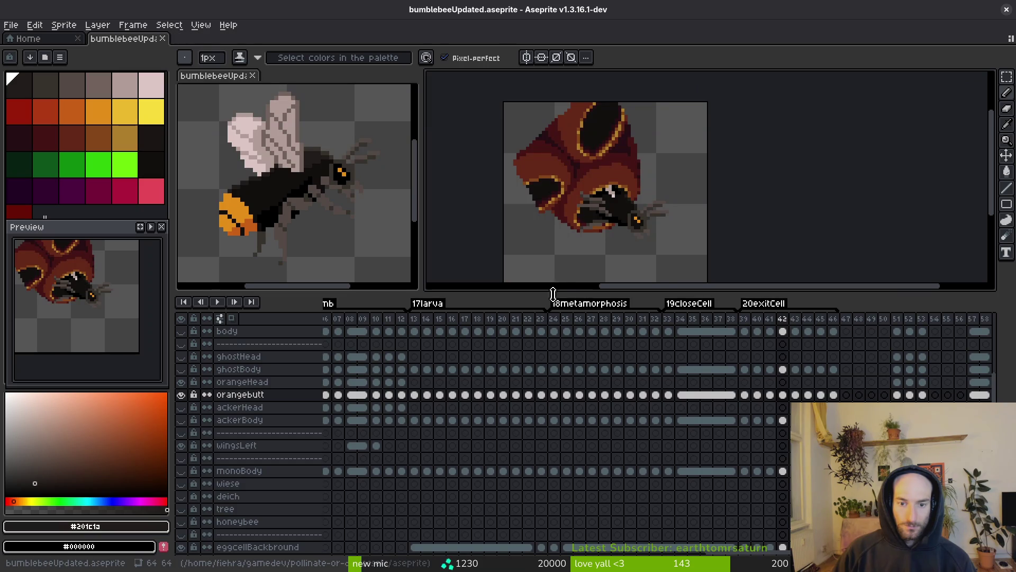
pyautogui.moveTo(552, 293); pyautogui.dragTo(553, 473)
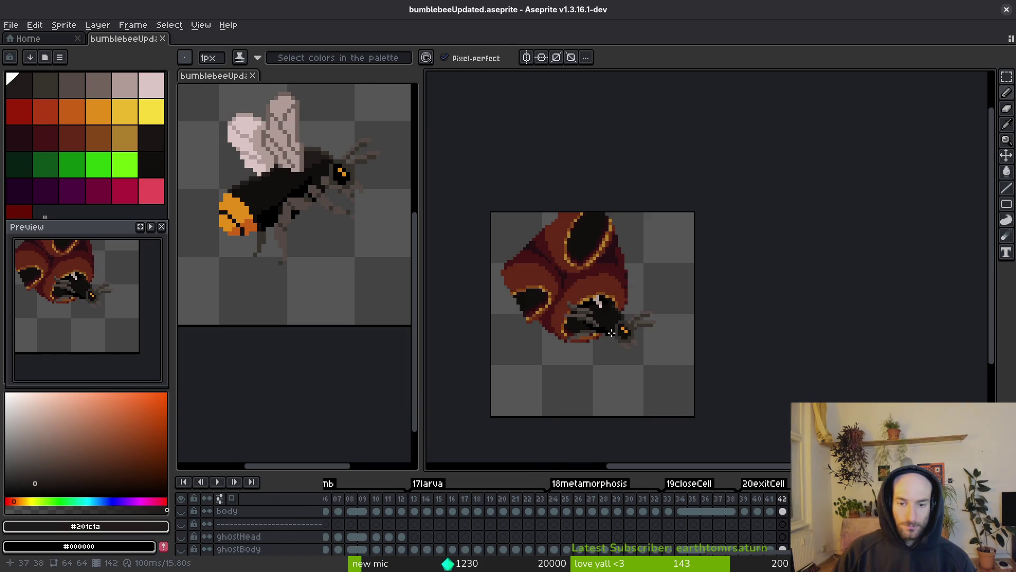
pyautogui.hotkey('ctrl', 'e')
pyautogui.scroll(-3, 608, 320)
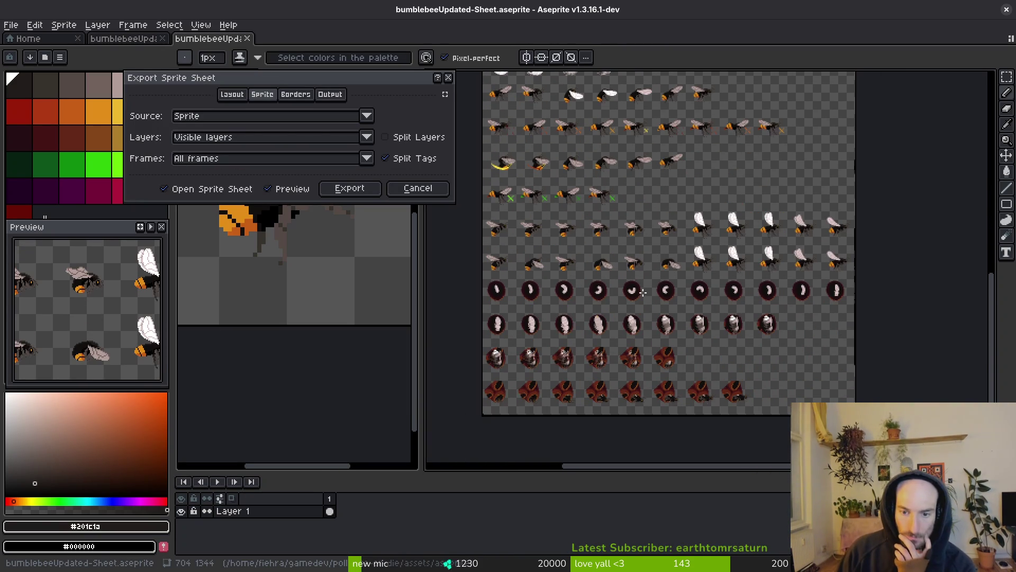
pyautogui.scroll(4, 622, 393)
pyautogui.scroll(-4, 629, 280)
pyautogui.scroll(4, 640, 305)
pyautogui.scroll(-4, 609, 301)
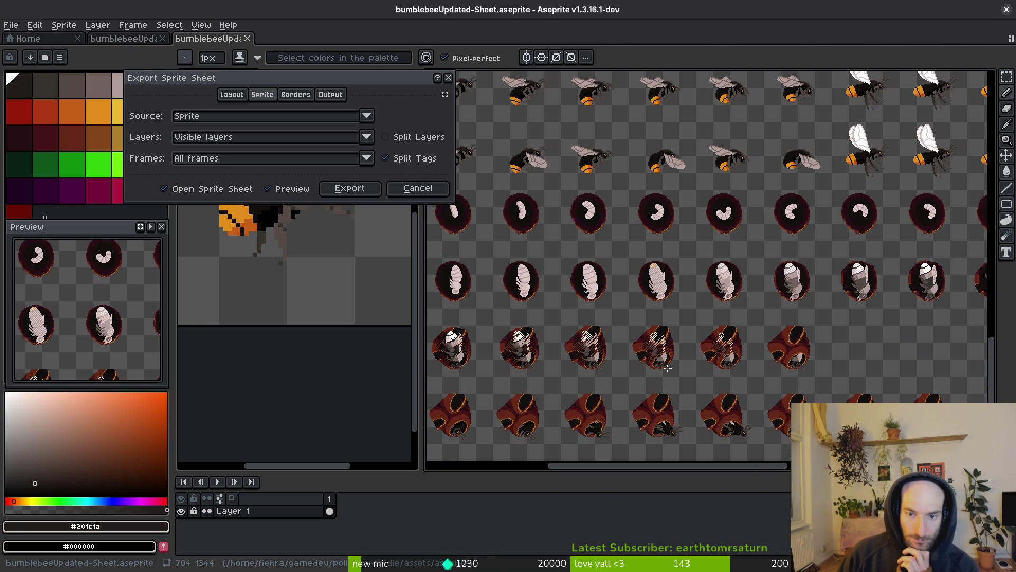
pyautogui.scroll(3, 675, 334)
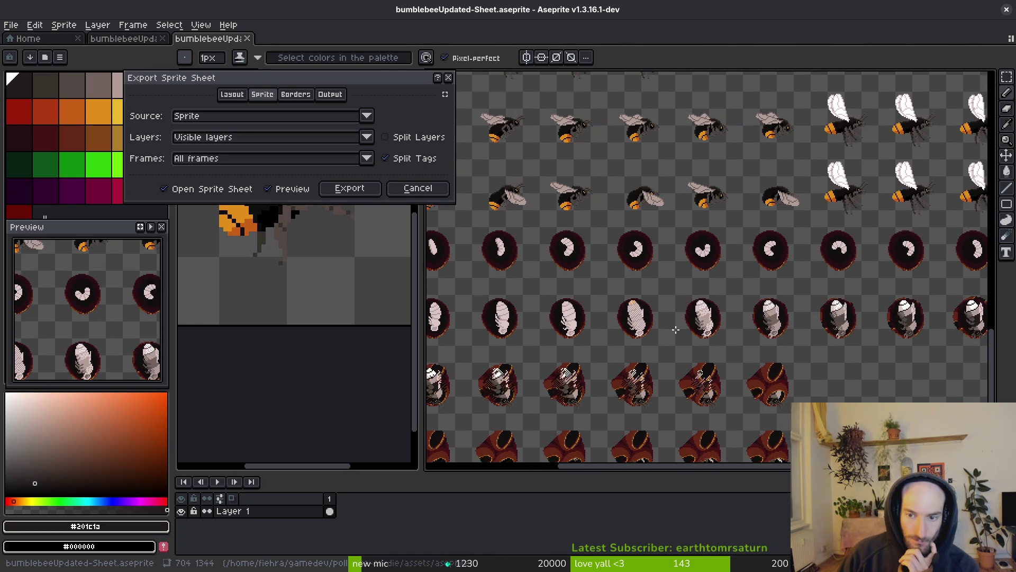
pyautogui.scroll(-2, 680, 339)
pyautogui.scroll(-1, 677, 248)
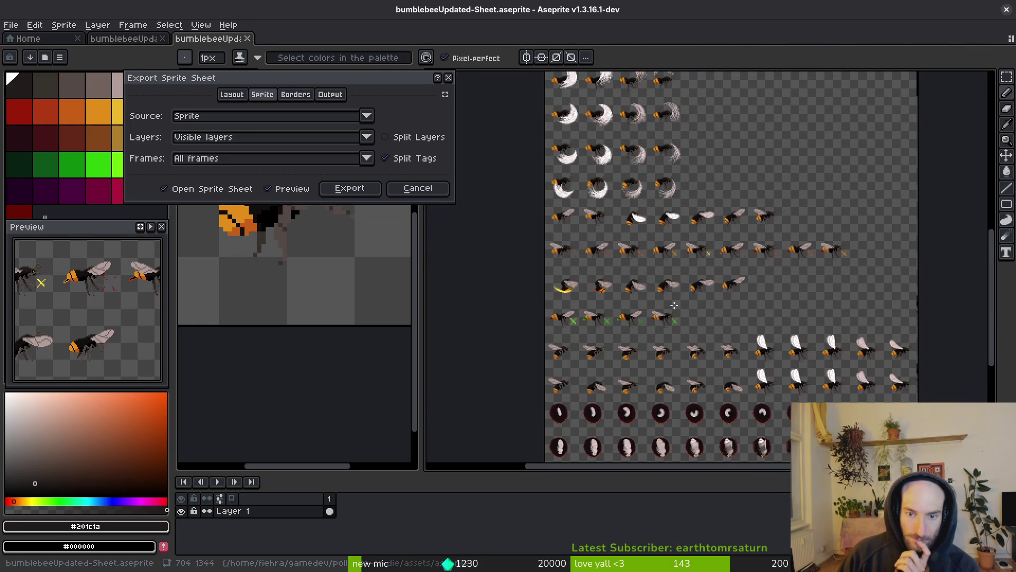
pyautogui.click(349, 188)
pyautogui.scroll(-3, 461, 254)
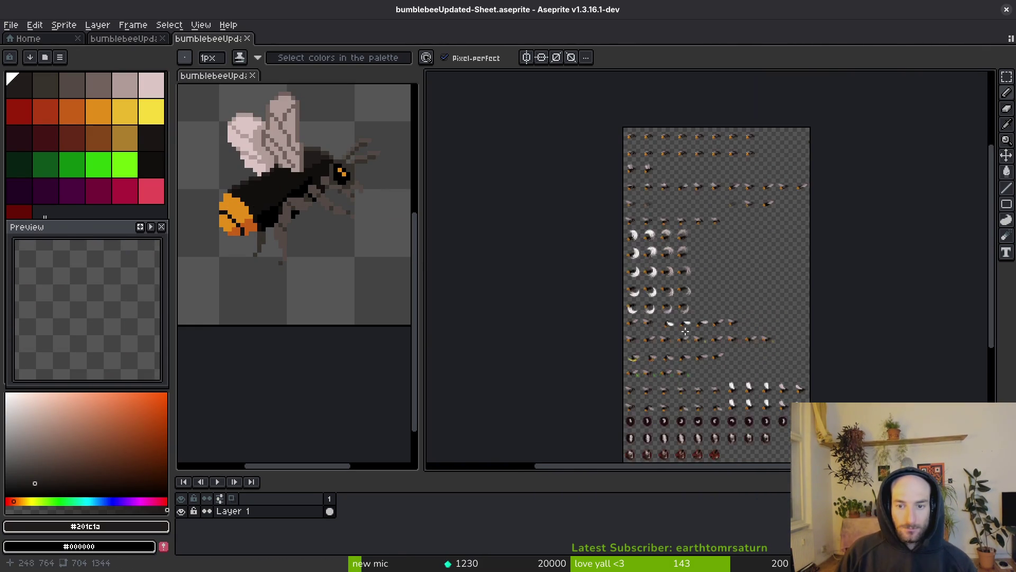
# Step: Export the sheet as PNG over orangeButt_sheet.png in the art/player folder, confirming the overwrite
pyautogui.click(10, 25)
pyautogui.click(154, 104)
pyautogui.click(256, 47)
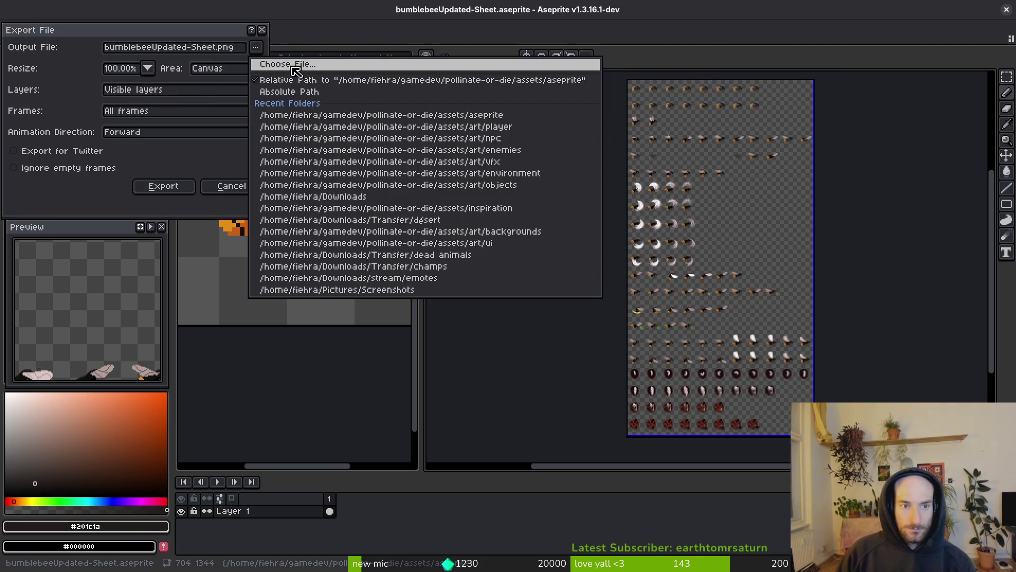
pyautogui.click(286, 63)
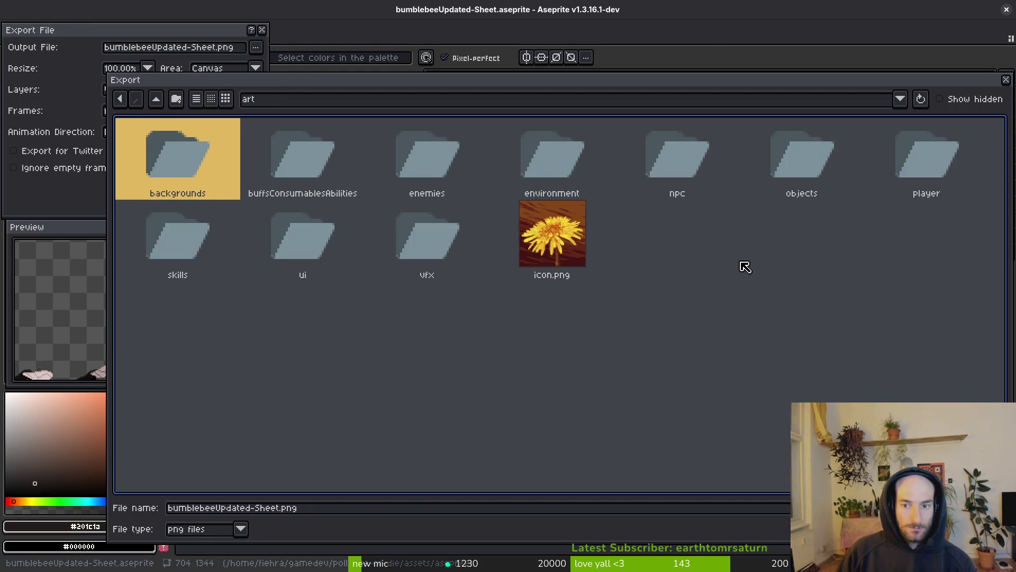
pyautogui.doubleClick(946, 152)
pyautogui.click(388, 175)
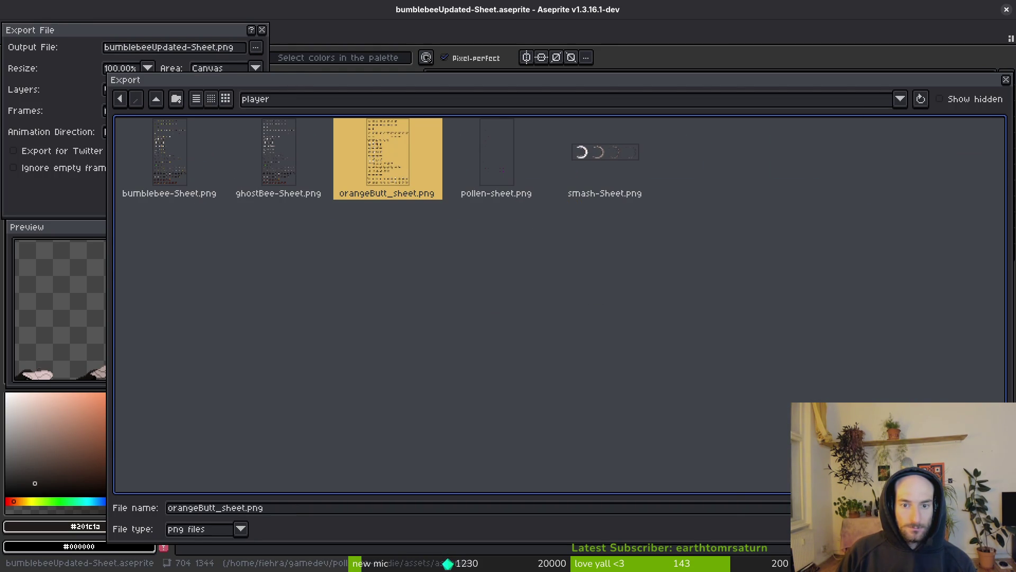
pyautogui.press('Return')
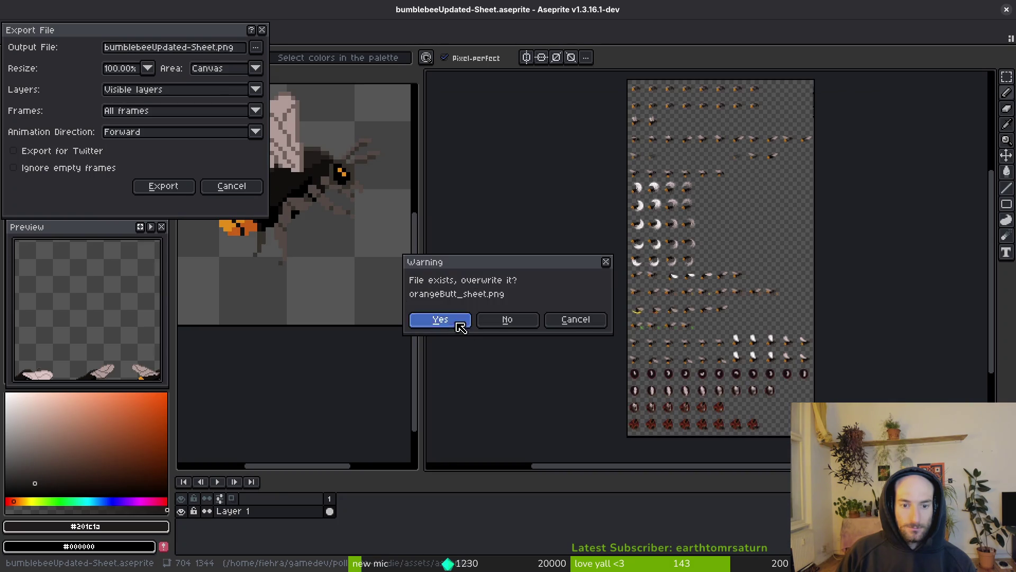
pyautogui.click(459, 322)
pyautogui.click(175, 187)
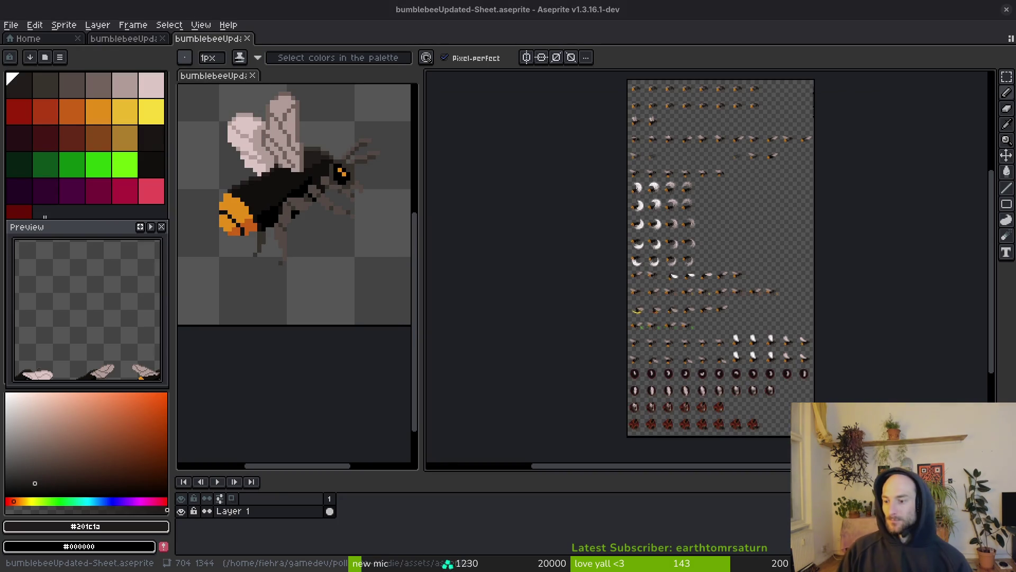
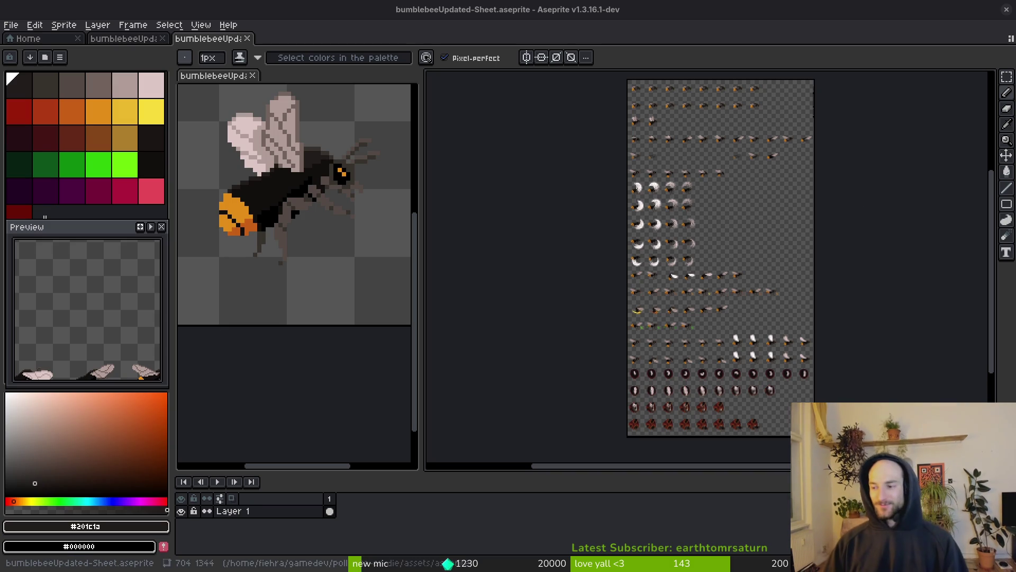
# Step: Switch to the Godot editor and open the debugger output for the reimported player scene
pyautogui.hotkey('alt', 'Tab')
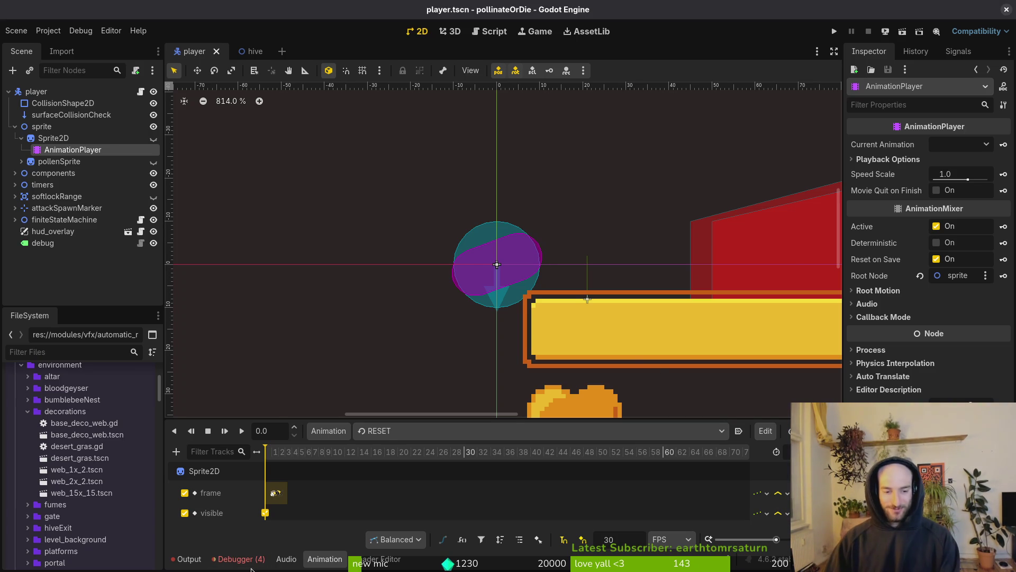
pyautogui.click(254, 560)
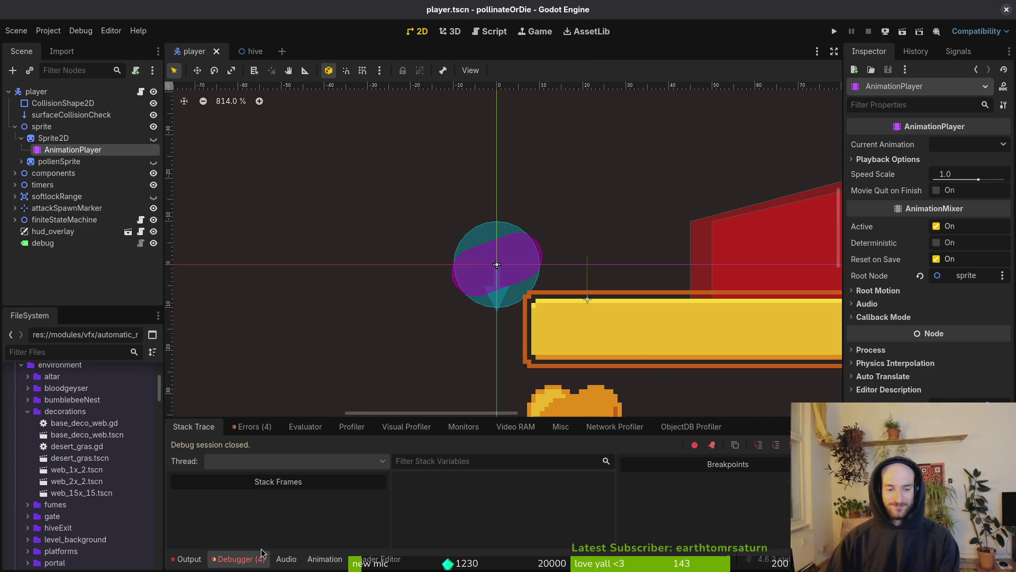
# Step: Review the four debugger errors, then select Sprite2D and AnimationPlayer so the bee sprite renders
pyautogui.click(252, 426)
pyautogui.moveTo(402, 516)
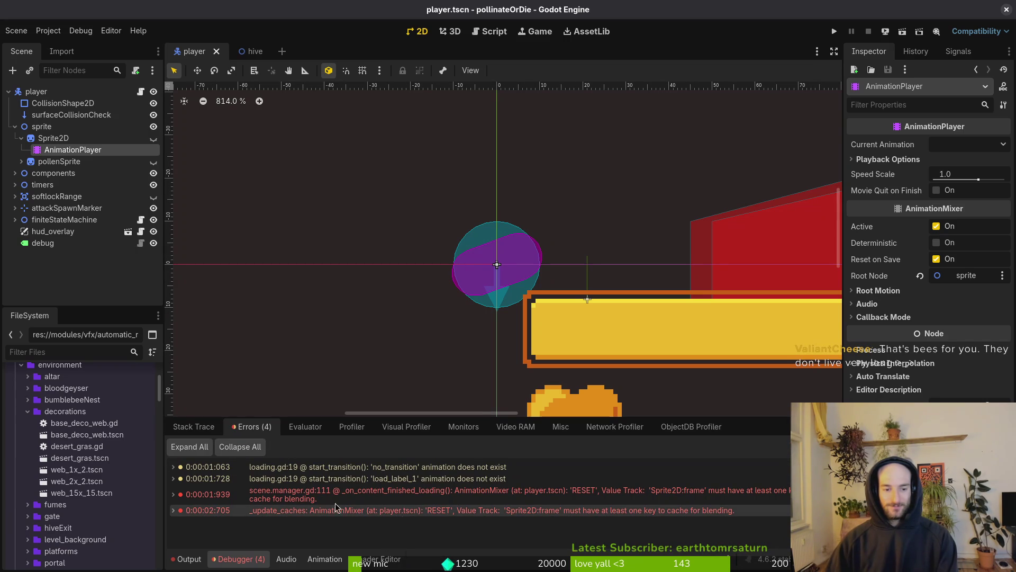
pyautogui.click(106, 138)
pyautogui.click(95, 150)
# Step: Save player.tscn and switch to the terminal
pyautogui.hotkey('ctrl', 's')
pyautogui.hscroll(1, 607, 216)
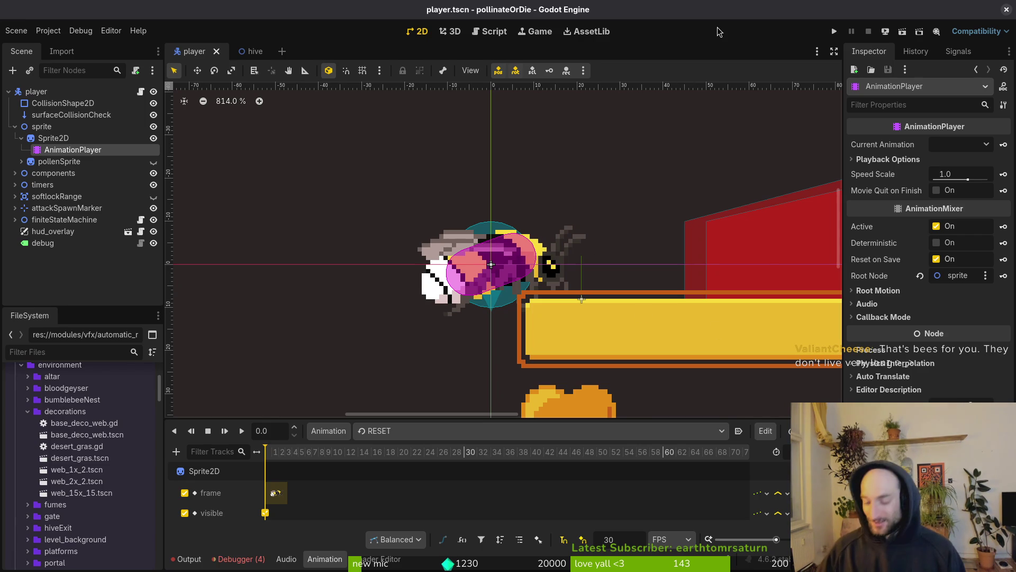
pyautogui.hotkey('alt', 'Tab')
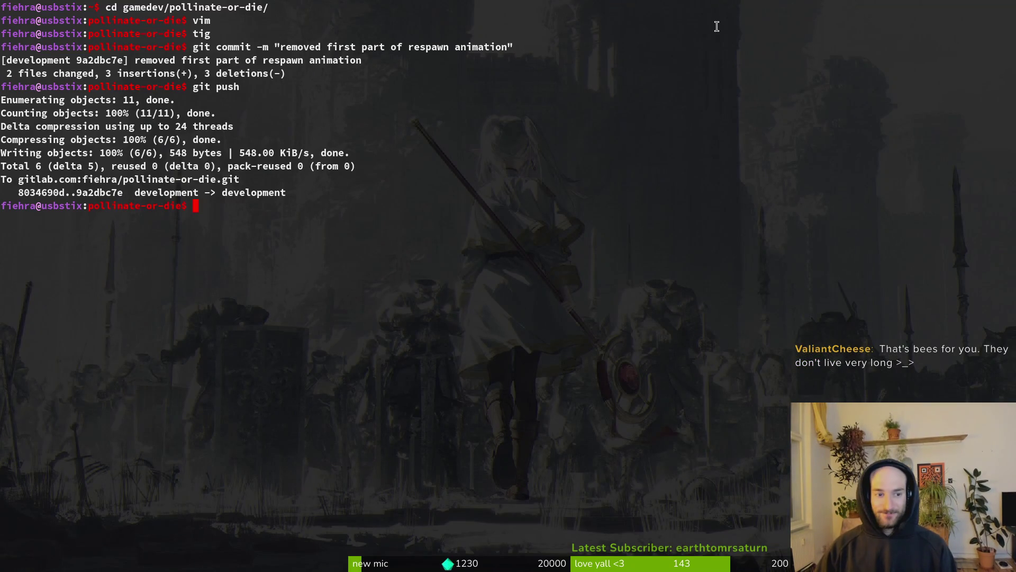
# Step: Stage player.tscn in tig, review the other changes, and commit it as 'fixed bee spawning'
pyautogui.write('tig')
pyautogui.press('Return')
pyautogui.press('s')
pyautogui.press('Down')
pyautogui.press('Down')
pyautogui.press('Down')
pyautogui.press('u')
pyautogui.press('Return')
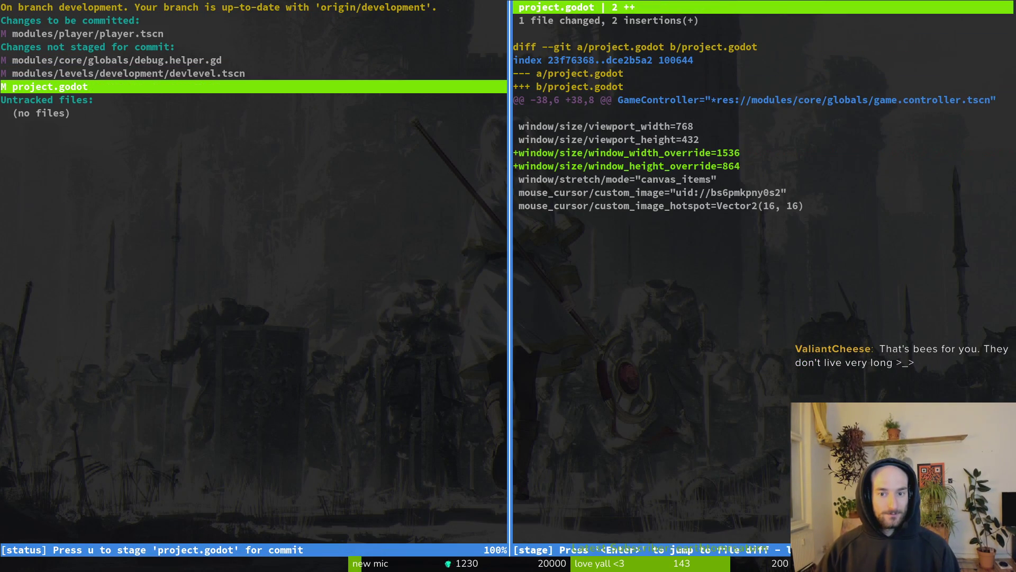
pyautogui.press('Up')
pyautogui.press('Up')
pyautogui.press('Up')
pyautogui.press('Down')
pyautogui.press('Down')
pyautogui.press('Down')
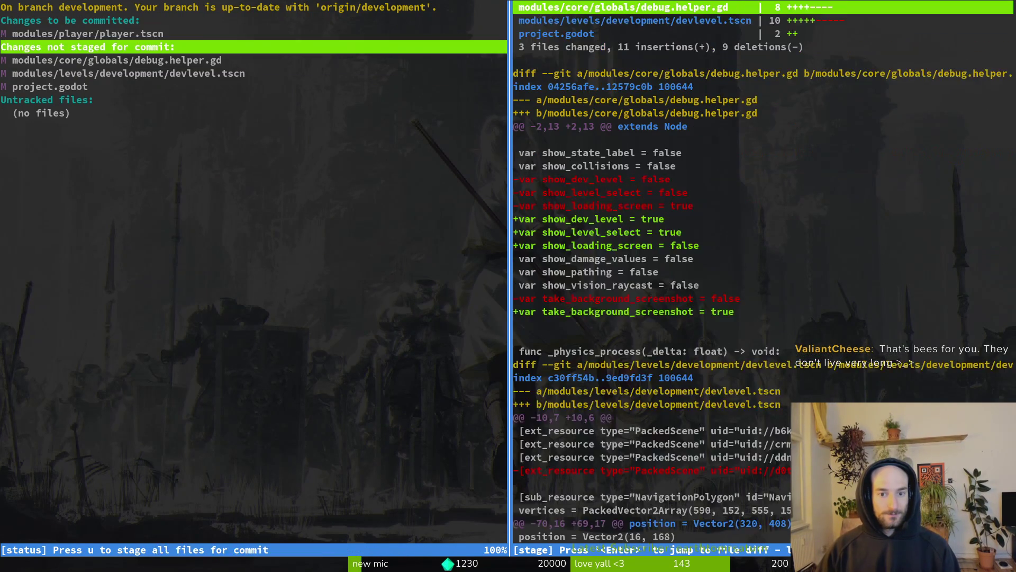
pyautogui.write('qg')
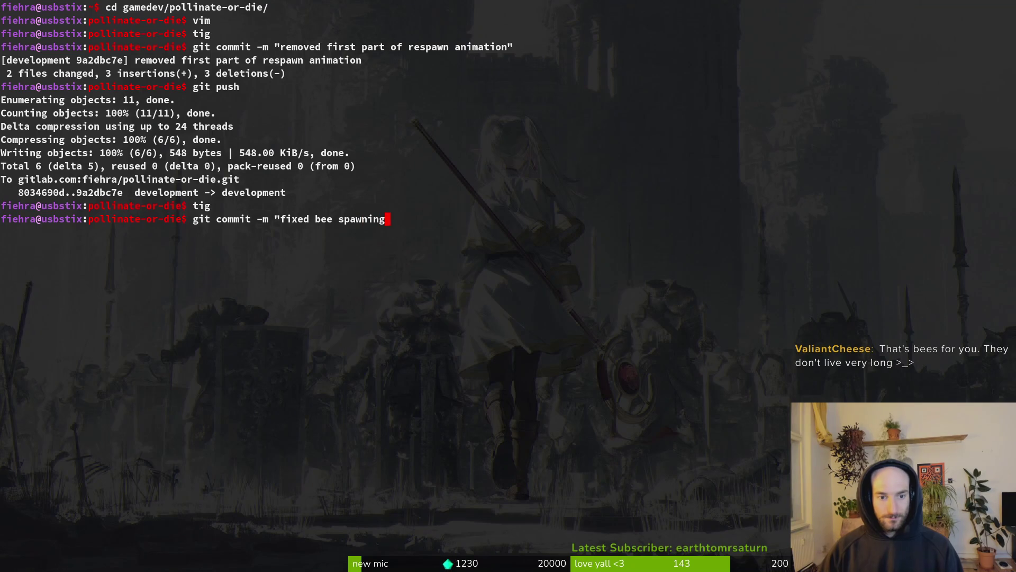
pyautogui.write('"')
pyautogui.press('Return')
pyautogui.write('cd assets/ase')
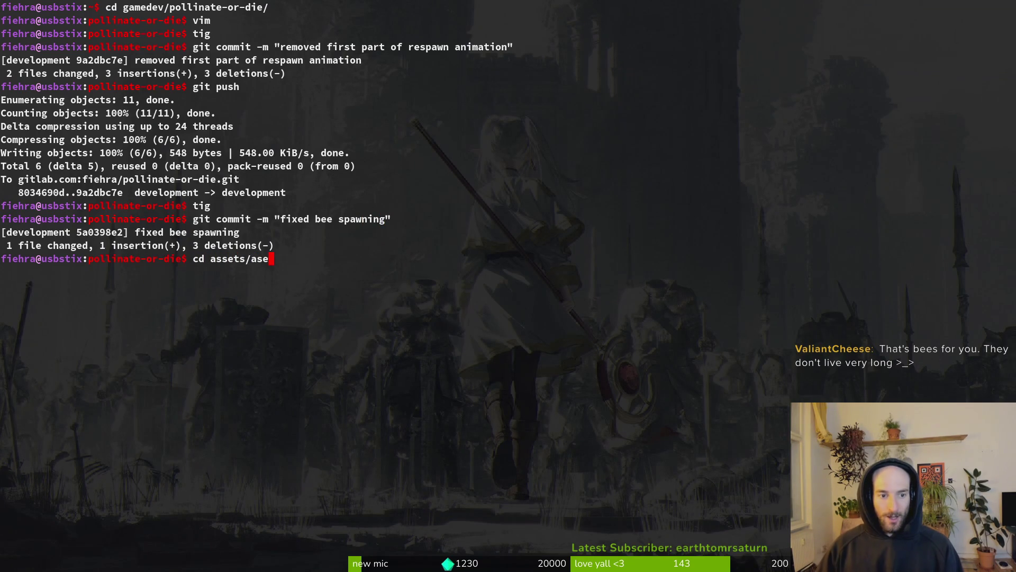
# Step: In assets/aseprite, commit bumblebeeUpdated.aseprite as the redbutt bee respawn skin, then open GitLab
pyautogui.press('Tab')
pyautogui.press('Return')
pyautogui.write('tig')
pyautogui.press('Return')
pyautogui.press('Down')
pyautogui.press('Down')
pyautogui.write('uqit co')
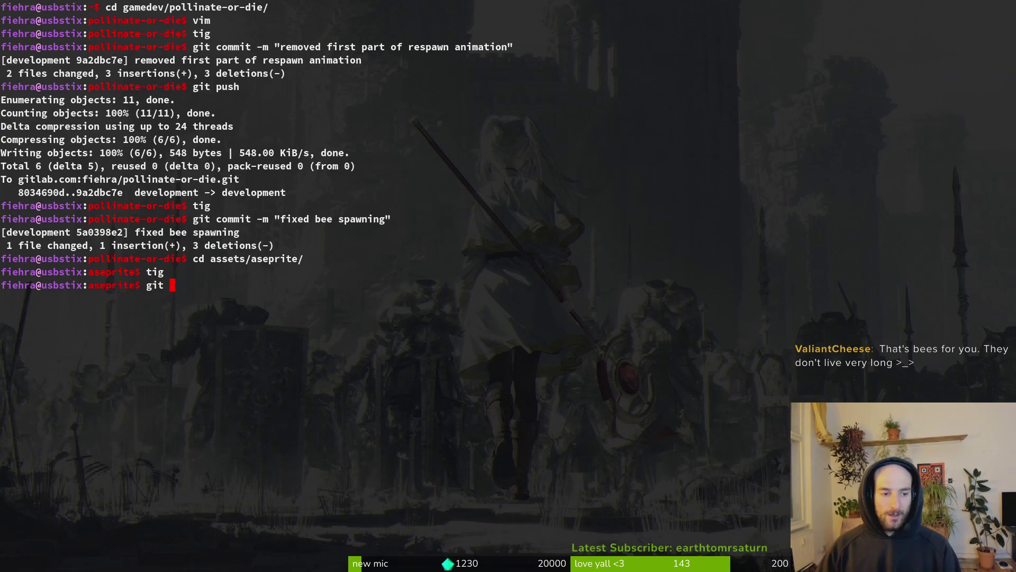
pyautogui.press('BackSpace')
pyautogui.press('BackSpace')
pyautogui.press('BackSpace')
pyautogui.write('-m "added')
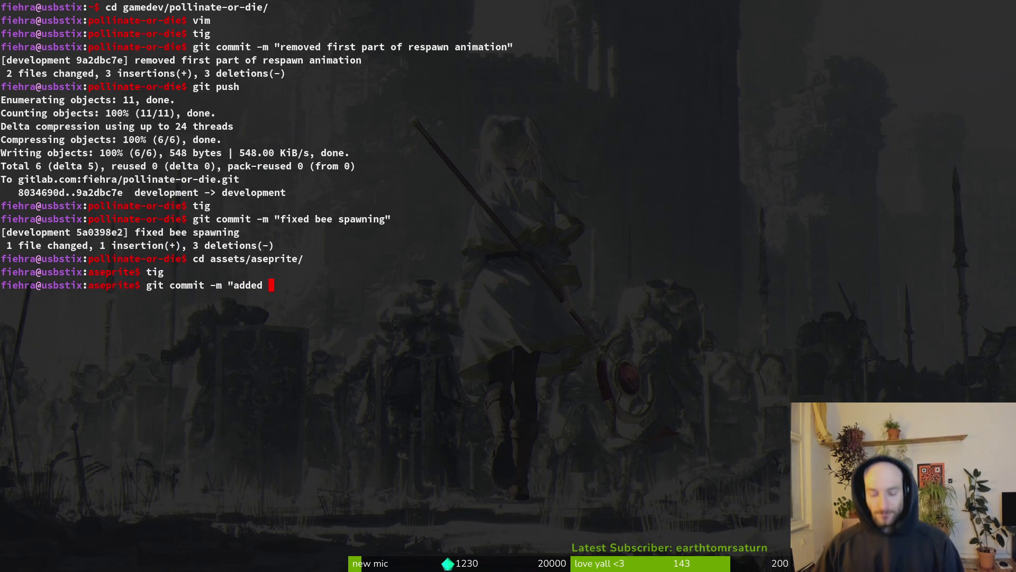
pyautogui.write('respawn skin for redbutt')
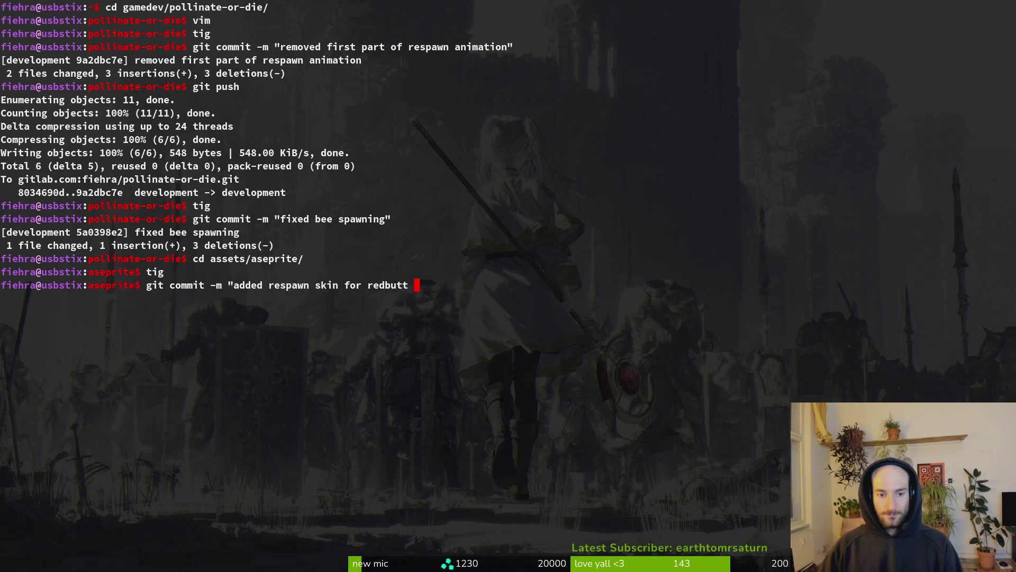
pyautogui.write('e"')
pyautogui.press('Return')
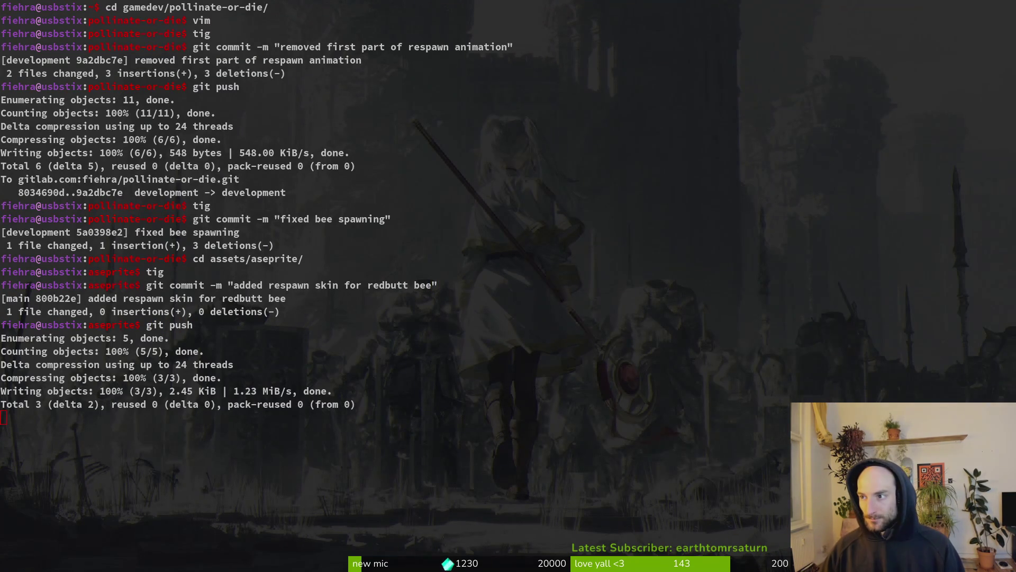
pyautogui.press('super+b')
pyautogui.click(482, 316)
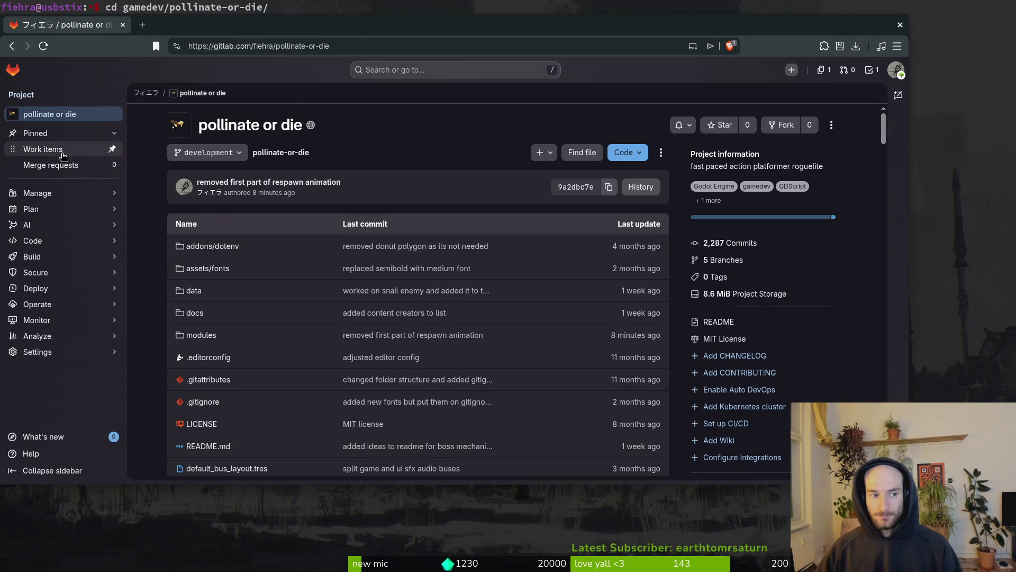
# Step: Open the 'steam nextfest demo (forest area)' milestone from the project's milestones page
pyautogui.moveTo(63, 209)
pyautogui.press('Return')
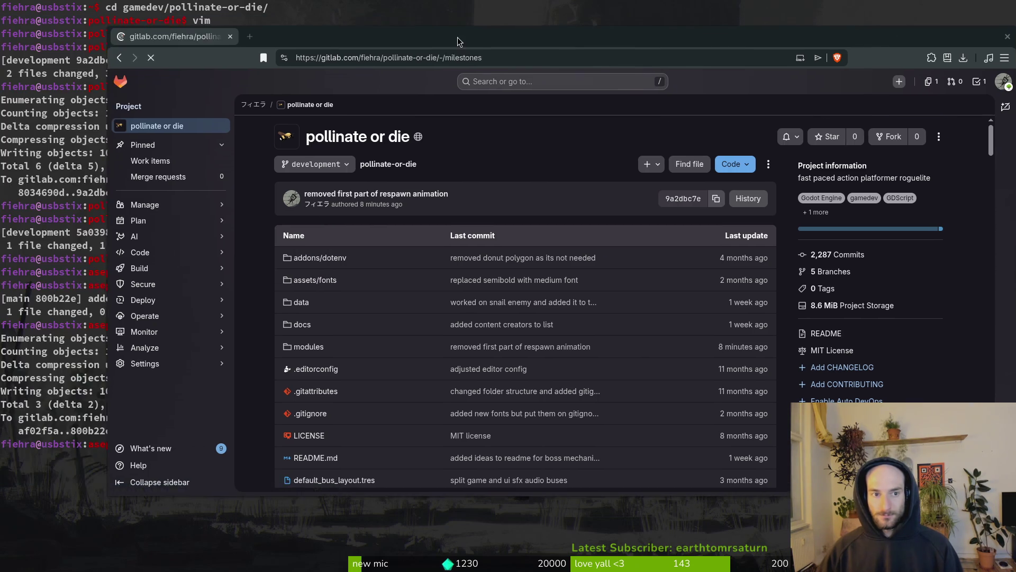
pyautogui.click(291, 162)
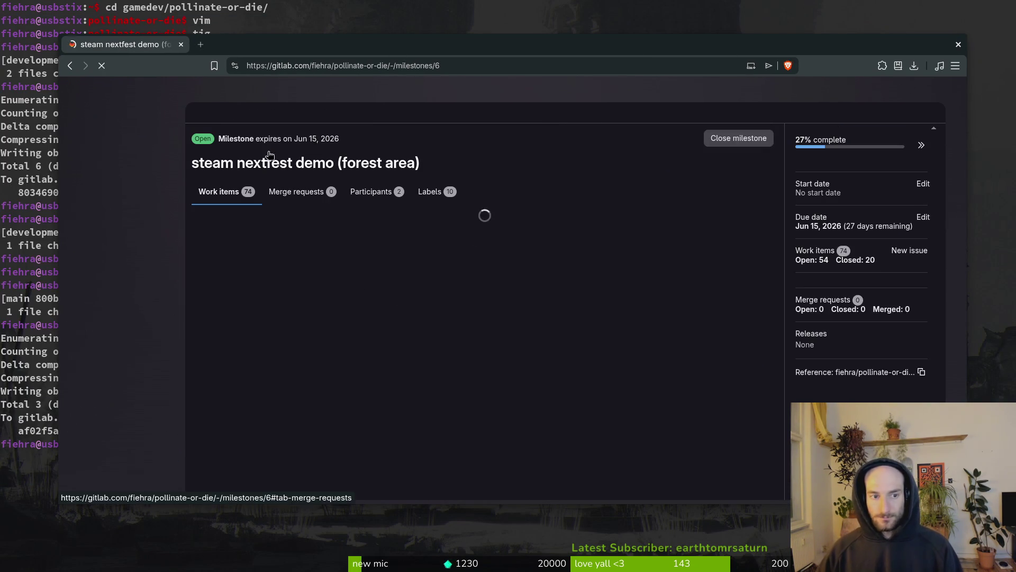
pyautogui.moveTo(169, 215)
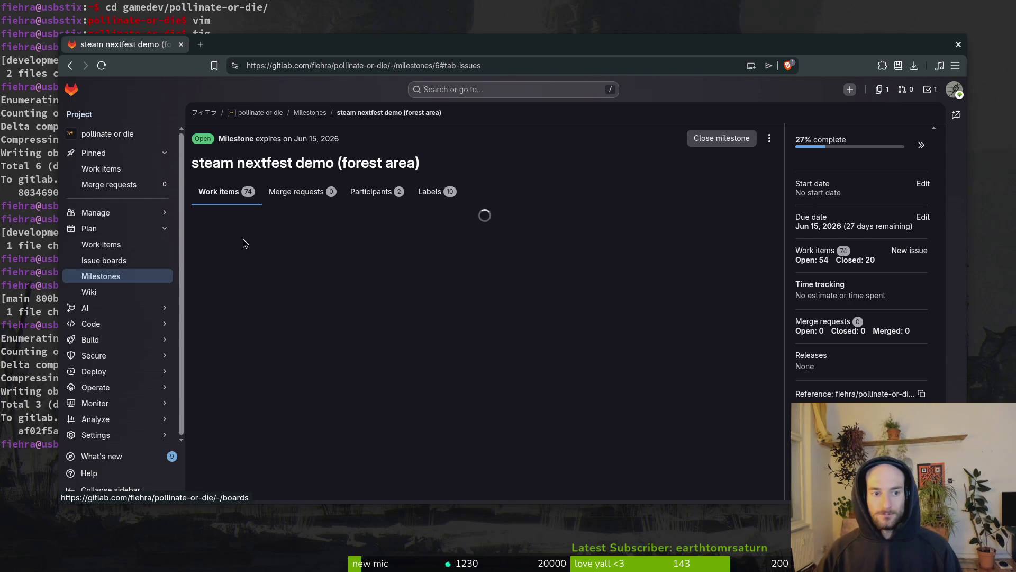
pyautogui.moveTo(497, 49); pyautogui.dragTo(481, 28)
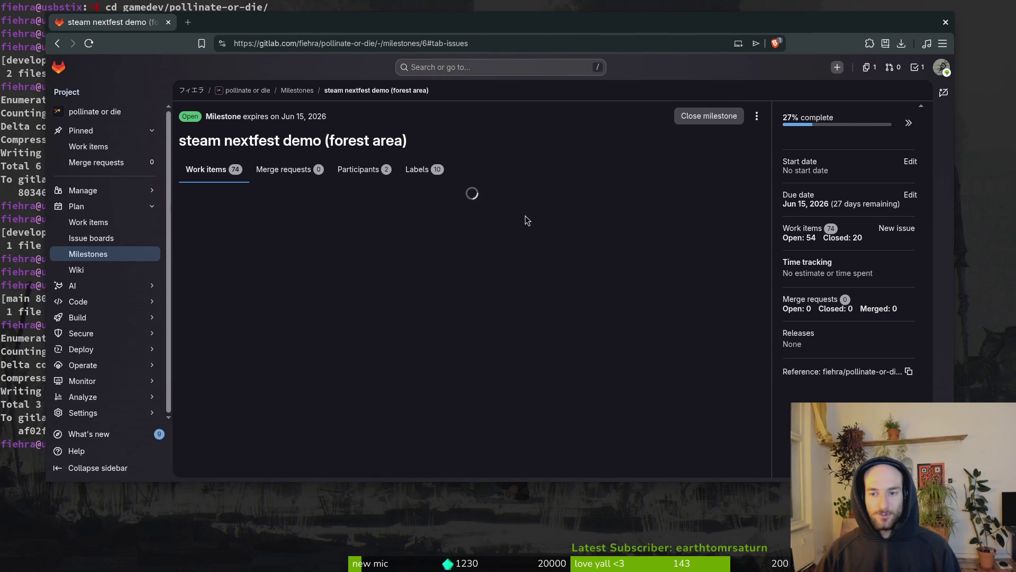
# Step: Close work item #1091 about the redbutt bee respawn in a new tab, then return to the milestone
pyautogui.click(269, 235)
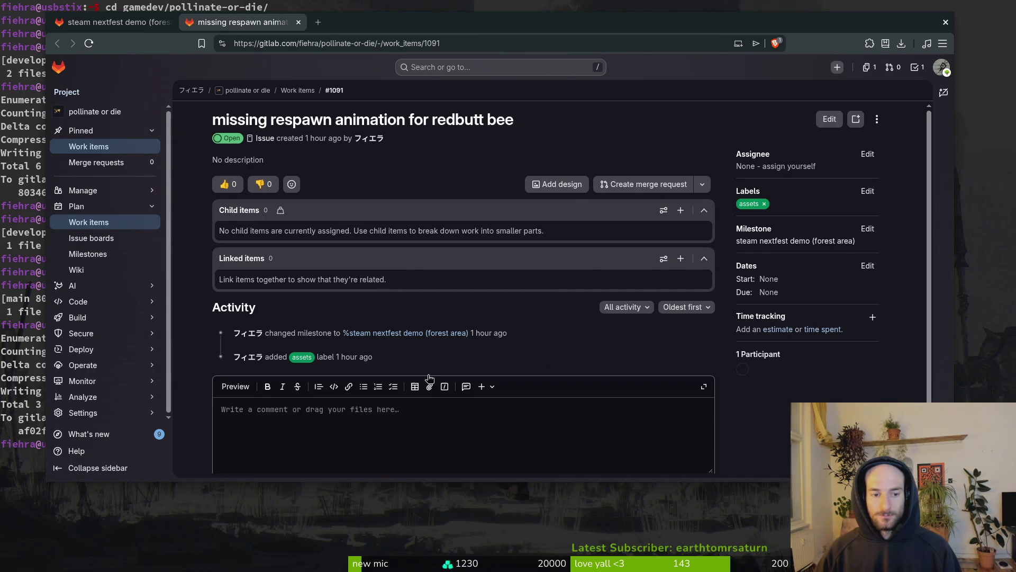
pyautogui.scroll(-3, 460, 352)
pyautogui.click(281, 451)
pyautogui.click(135, 29)
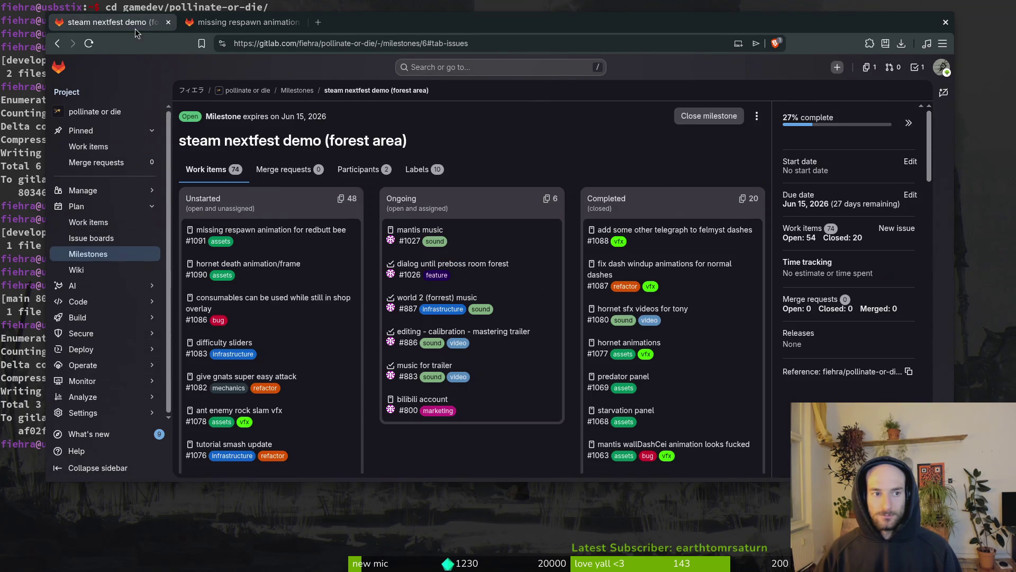
# Step: Back in Aseprite, close the extra bumblebee sprite view and the bumblebeeUpdated-Sheet file
pyautogui.hotkey('alt', 'Tab')
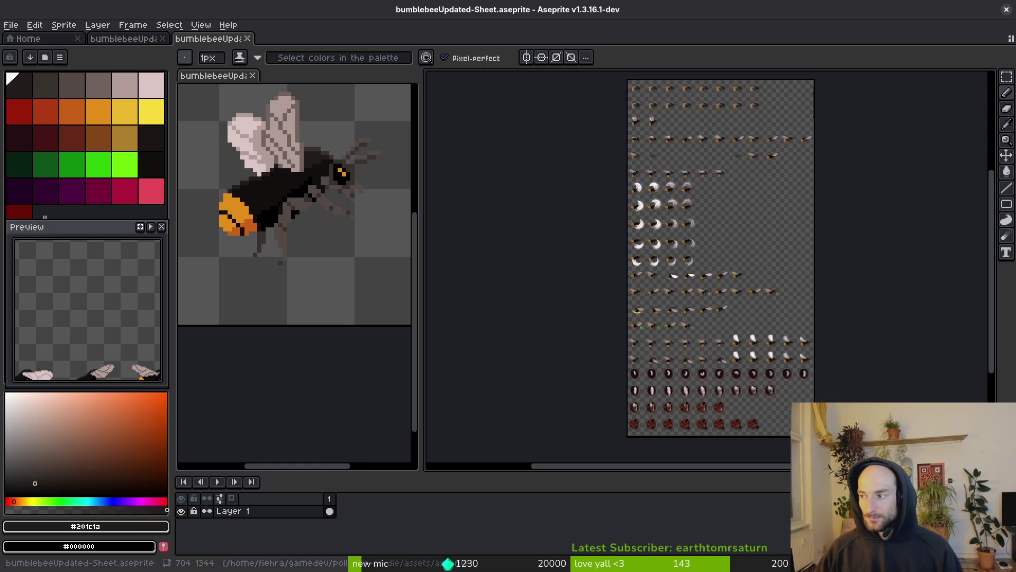
pyautogui.click(21, 38)
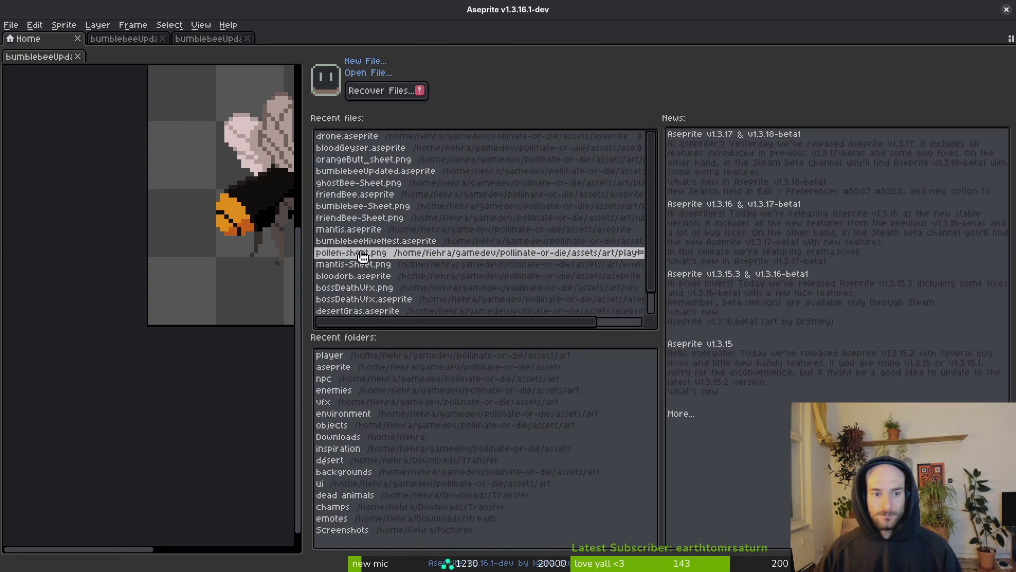
pyautogui.scroll(-1, 495, 195)
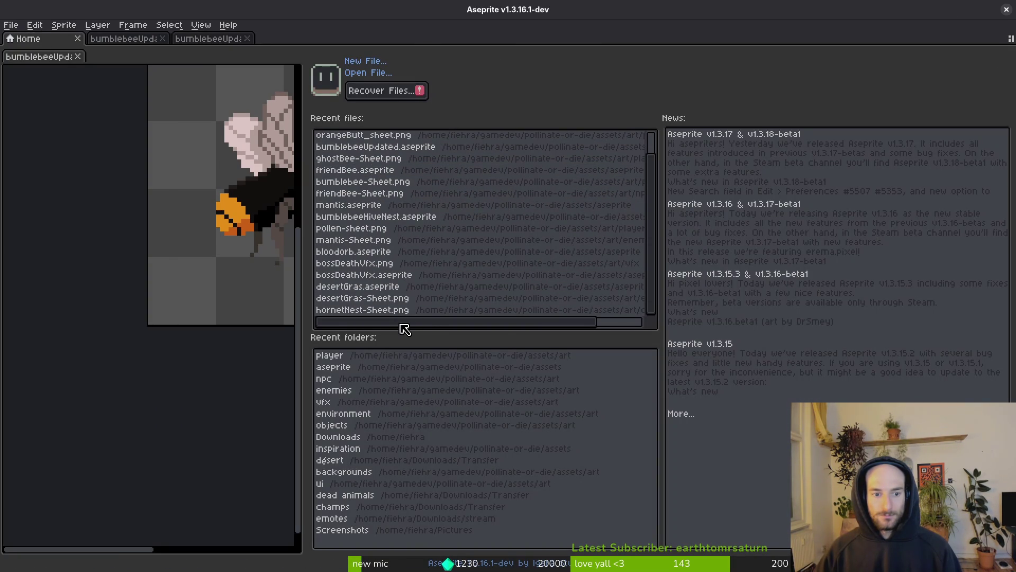
pyautogui.scroll(1, 476, 174)
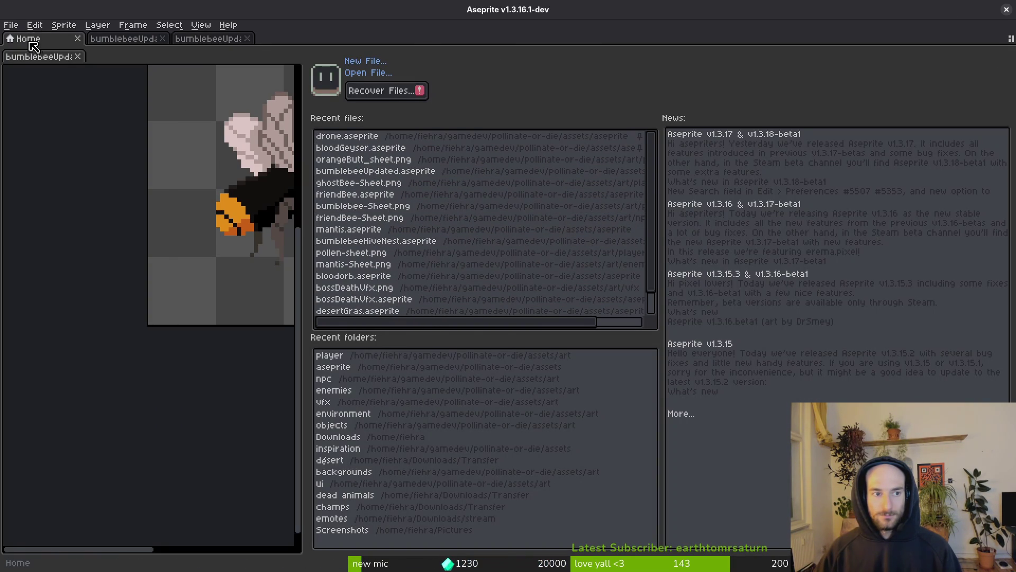
pyautogui.click(78, 56)
pyautogui.click(141, 38)
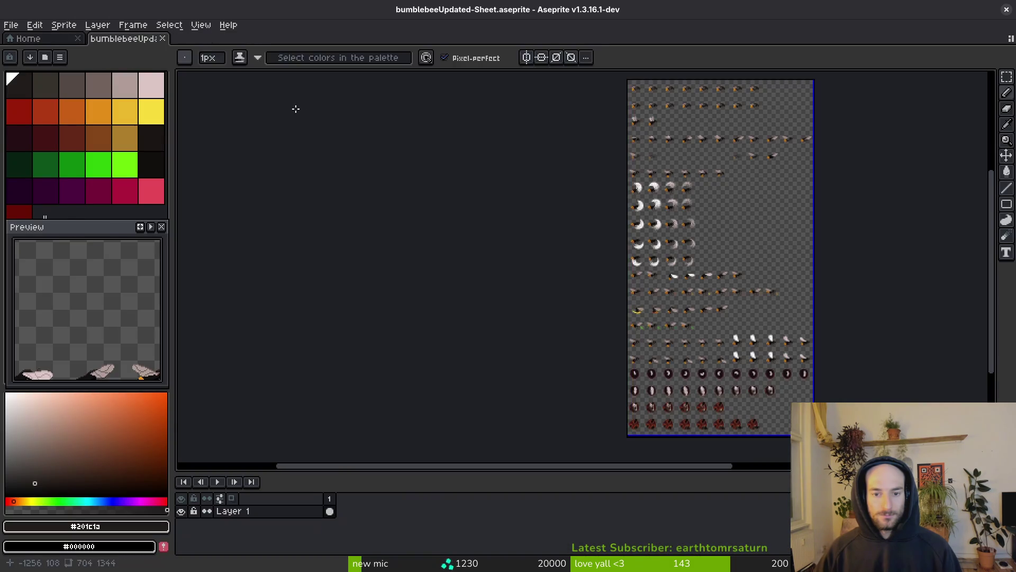
pyautogui.click(162, 38)
# Step: Browse to the assets/aseprite folder and open hornet.aseprite
pyautogui.click(70, 77)
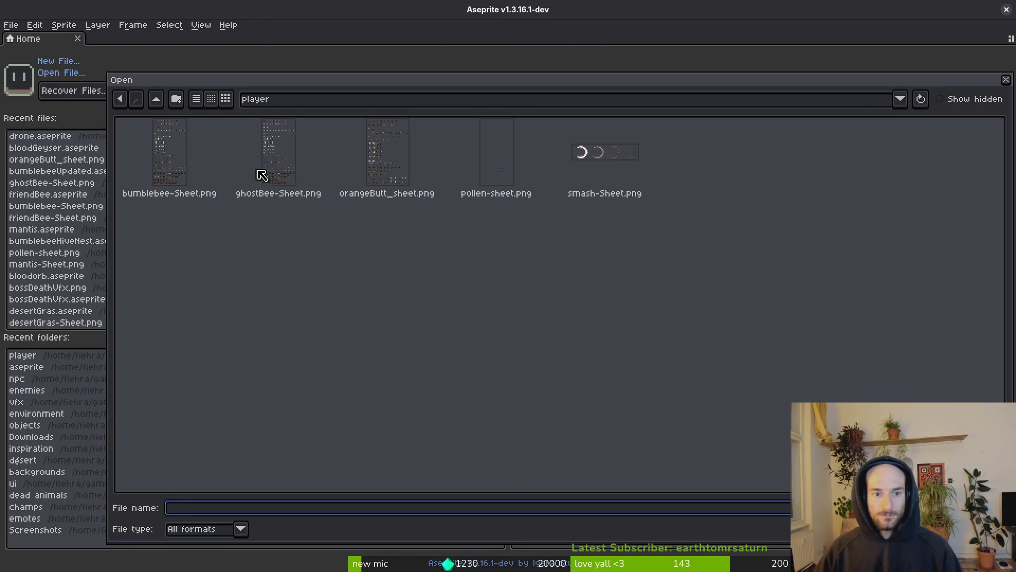
pyautogui.click(156, 99)
pyautogui.click(156, 99)
pyautogui.doubleClick(229, 158)
pyautogui.scroll(-10, 719, 316)
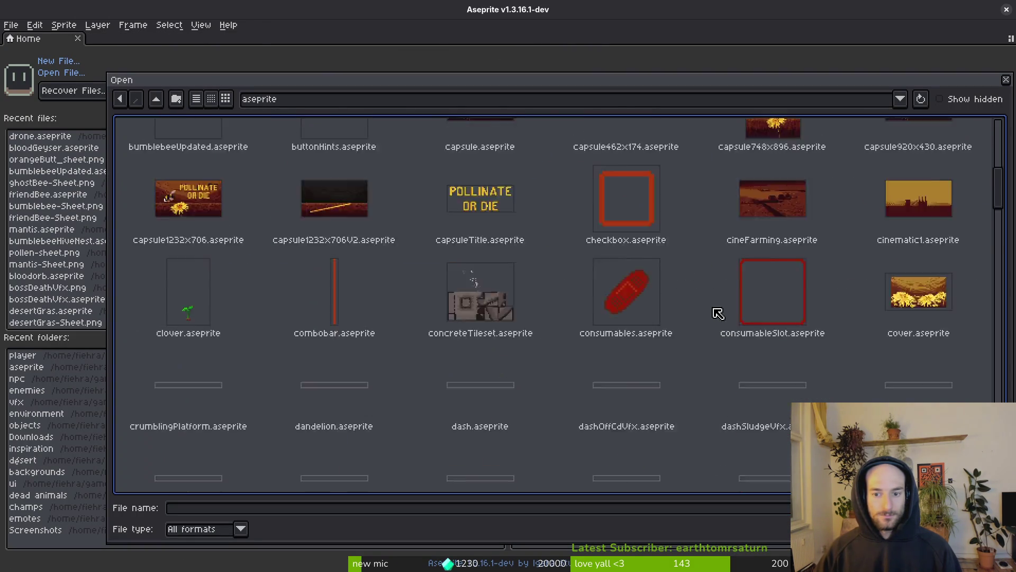
pyautogui.scroll(-8, 718, 316)
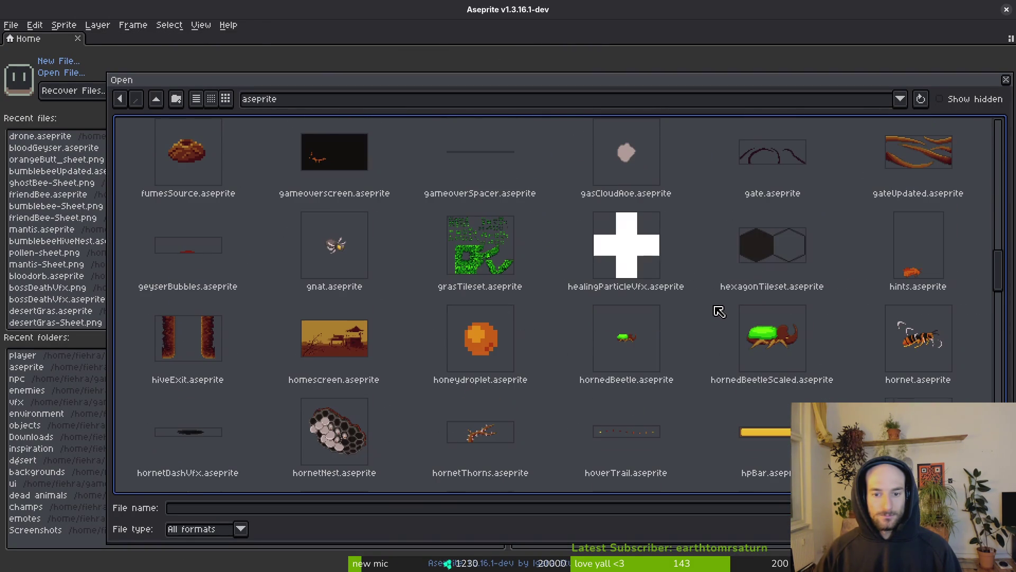
pyautogui.scroll(-5, 712, 314)
pyautogui.click(933, 231)
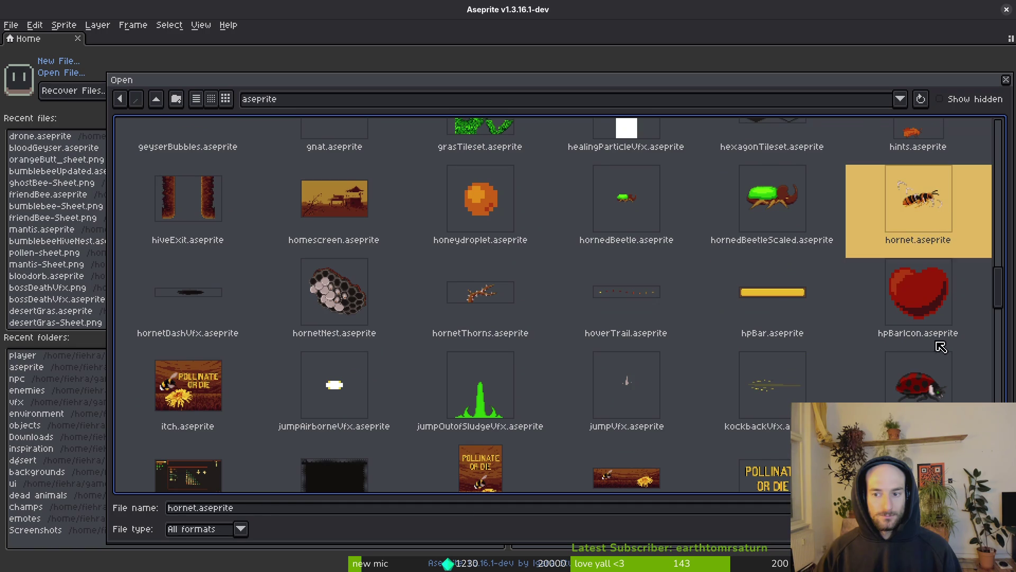
pyautogui.press('Return')
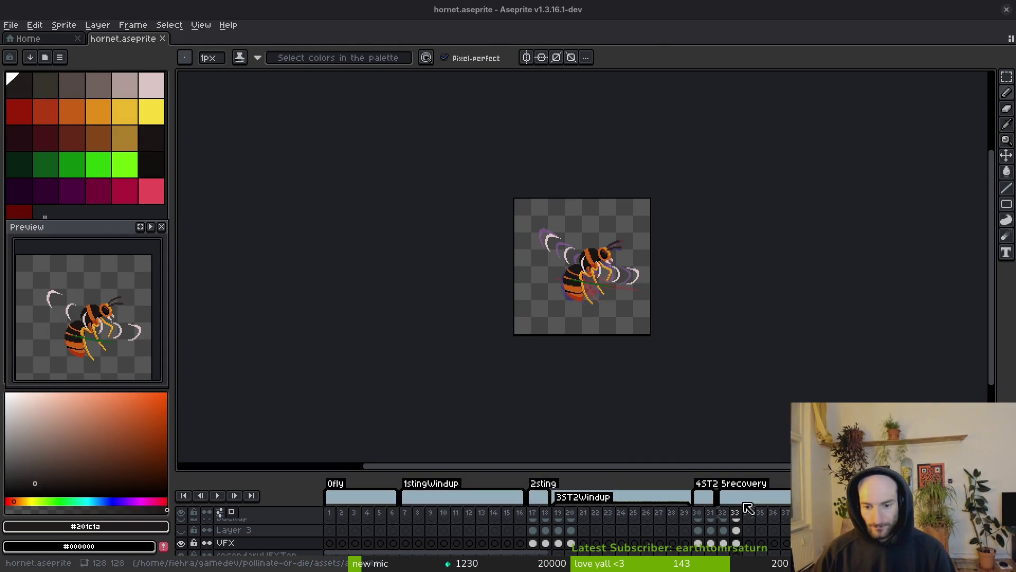
# Step: Enlarge the timeline and tag frames 112–114 as 'death'
pyautogui.moveTo(667, 468); pyautogui.dragTo(668, 379)
pyautogui.hscroll(5, 589, 538)
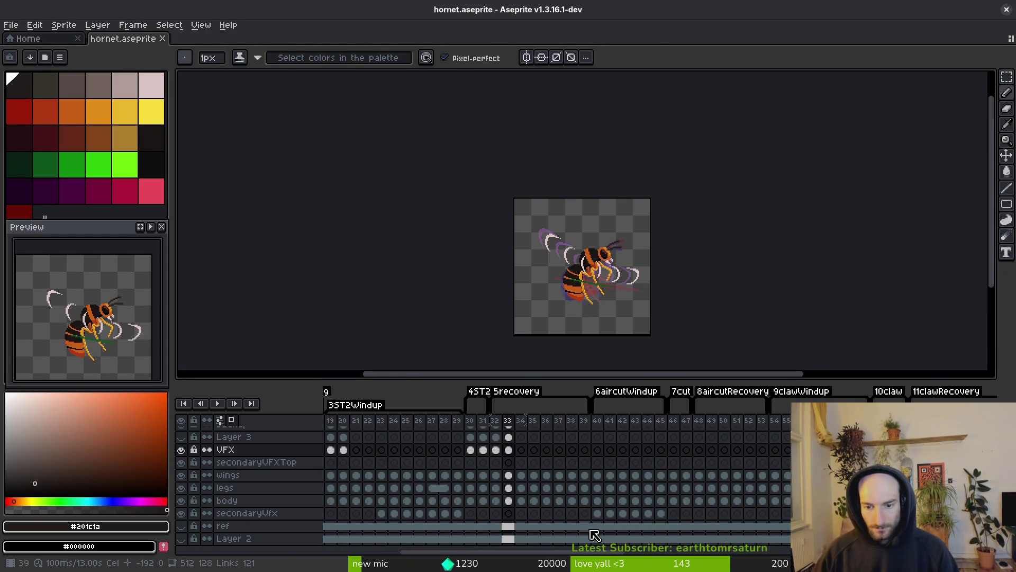
pyautogui.hscroll(5, 529, 424)
pyautogui.moveTo(572, 379)
pyautogui.mouseDown()
pyautogui.moveTo(574, 339)
pyautogui.moveTo(574, 363)
pyautogui.mouseUp()
pyautogui.hscroll(10, 688, 476)
pyautogui.hscroll(-1, 625, 476)
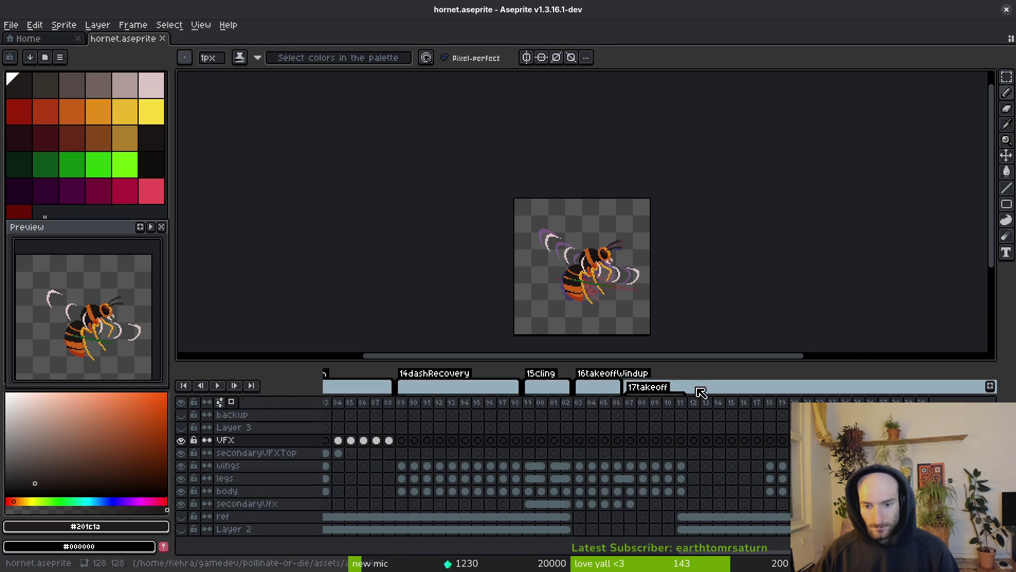
pyautogui.click(695, 402)
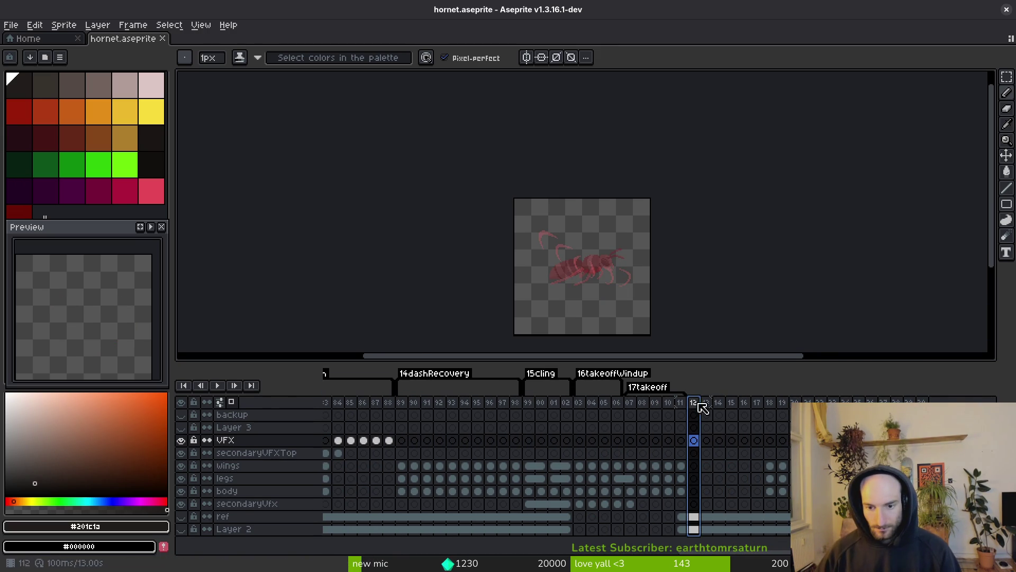
pyautogui.moveTo(700, 405); pyautogui.dragTo(719, 403)
pyautogui.press('F2')
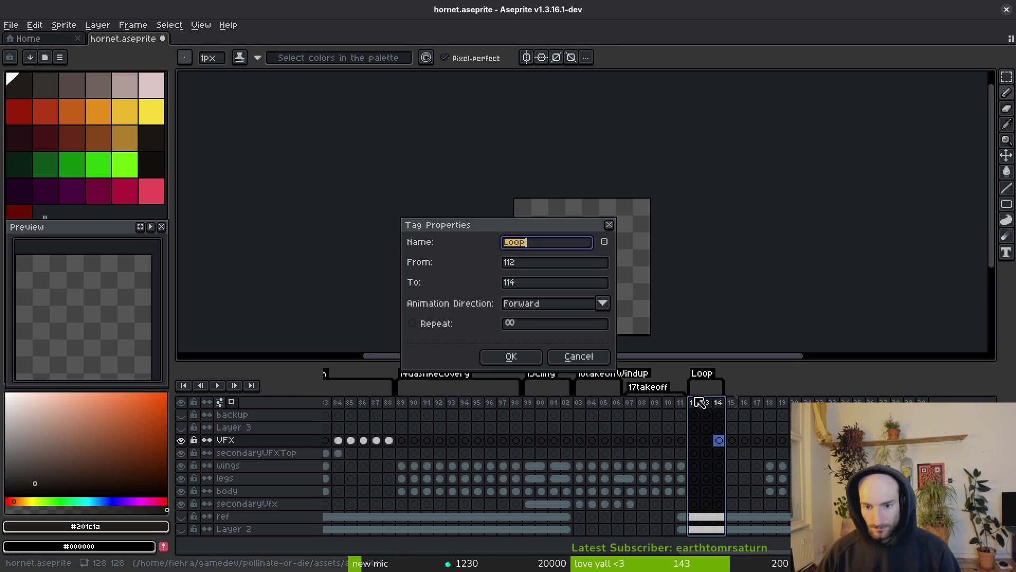
pyautogui.write('ath')
pyautogui.press('Return')
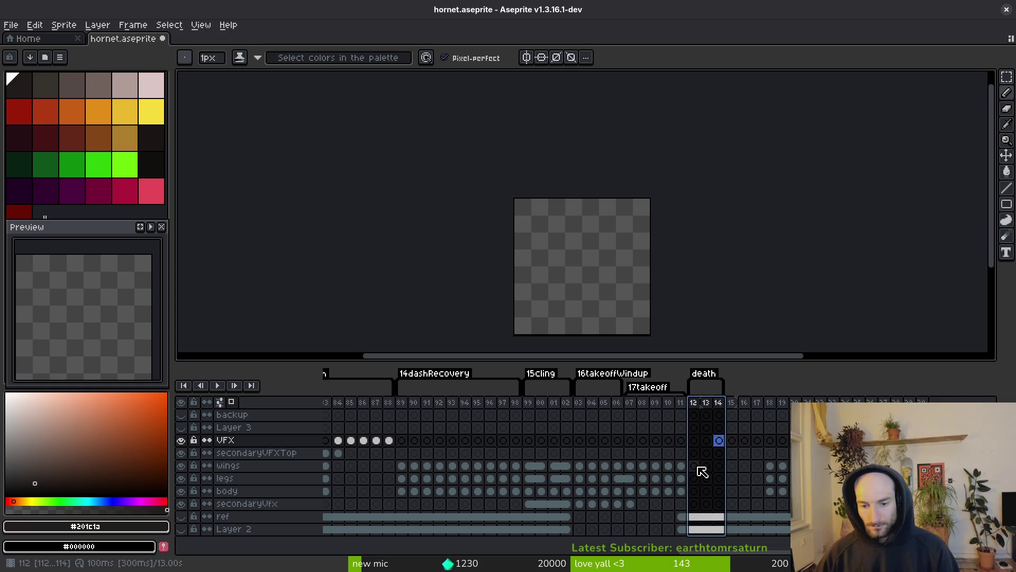
# Step: Check the wings, legs and body cels at frame 112, then select the body cel at frame 89
pyautogui.click(695, 466)
pyautogui.click(697, 479)
pyautogui.click(697, 492)
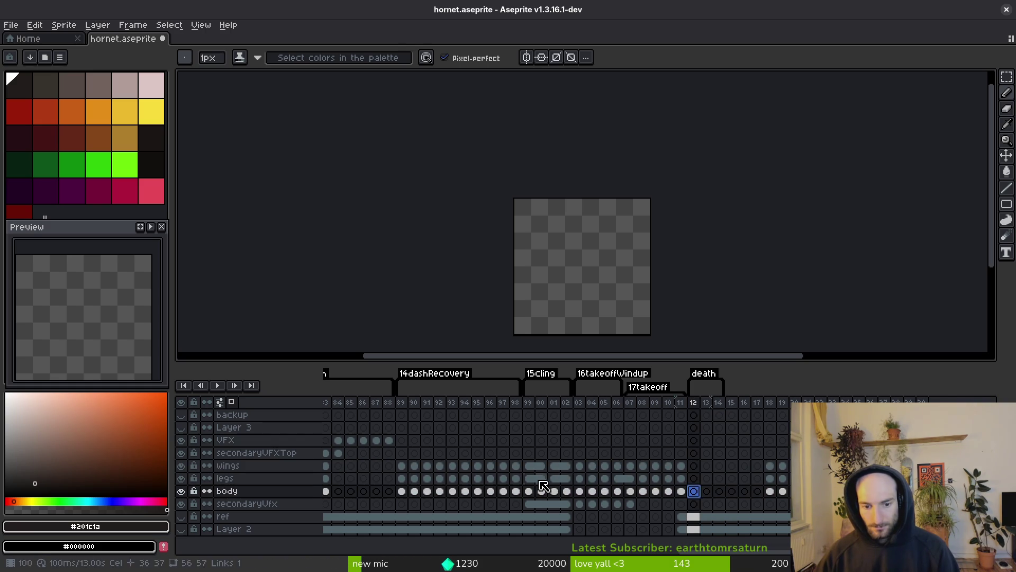
pyautogui.scroll(5, 479, 479)
pyautogui.scroll(1, 648, 482)
pyautogui.click(623, 492)
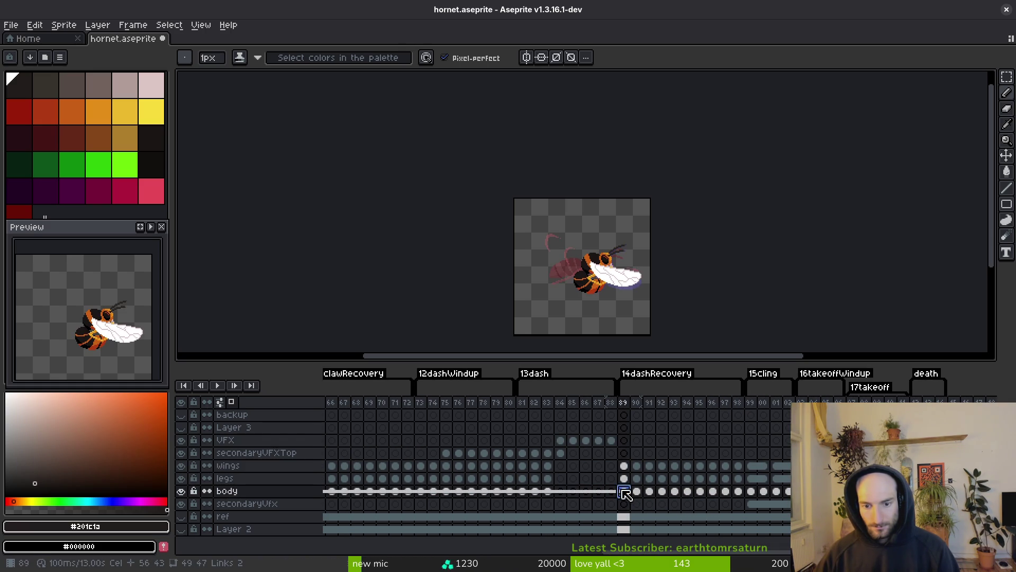
pyautogui.scroll(7, 627, 486)
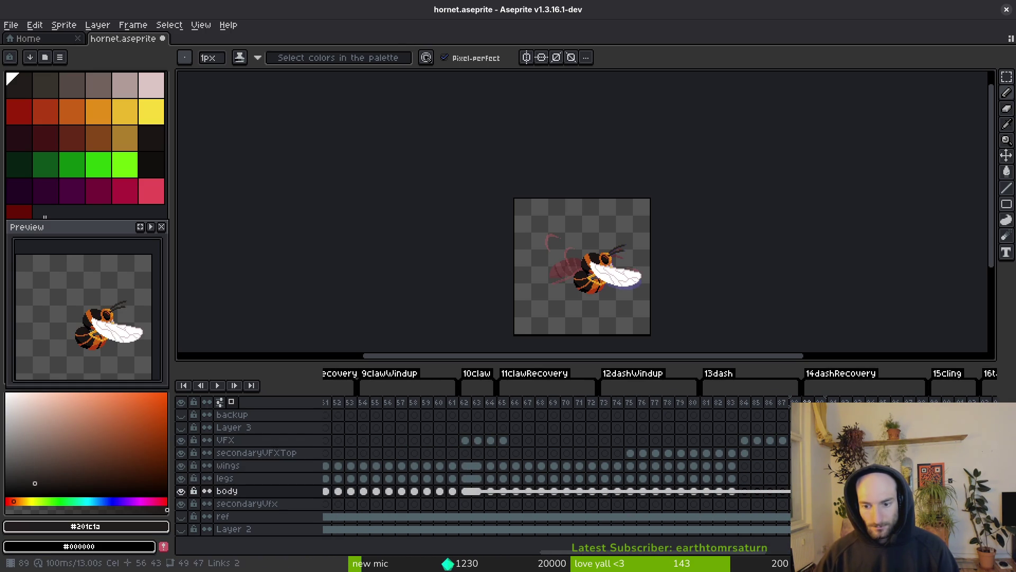
# Step: Select the body cels from frame 89 to 112 and link them into the death frames
pyautogui.scroll(-5, 688, 489)
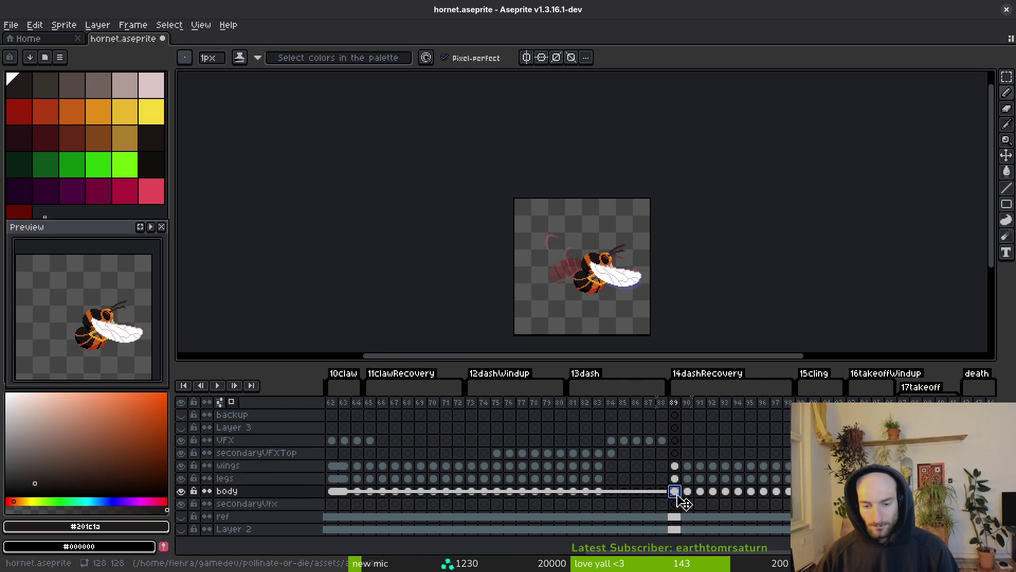
pyautogui.scroll(-5, 675, 492)
pyautogui.moveTo(551, 491)
pyautogui.mouseDown()
pyautogui.moveTo(842, 491)
pyautogui.moveTo(520, 480)
pyautogui.moveTo(842, 479)
pyautogui.mouseUp()
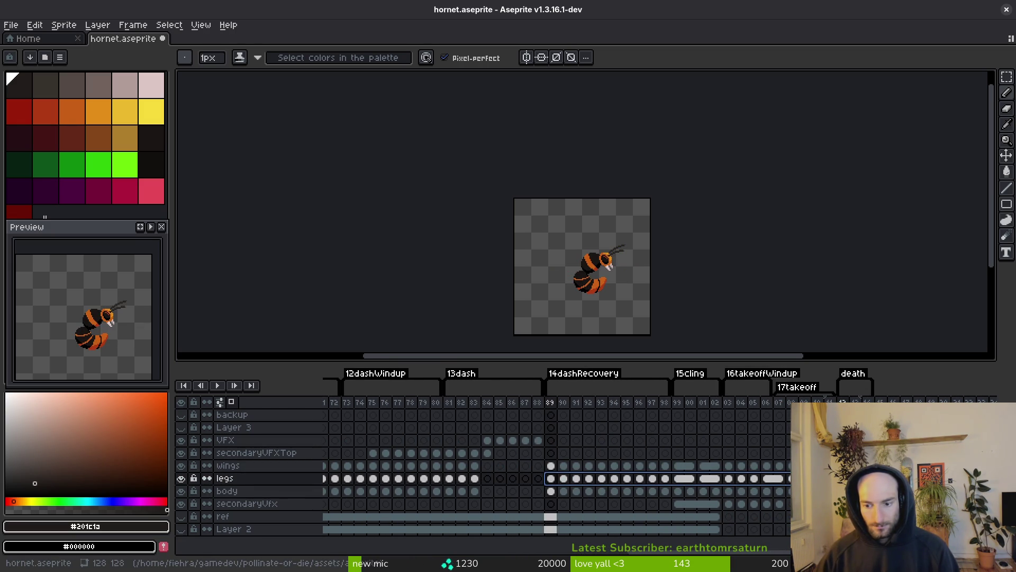
pyautogui.hotkey('ctrl', 'z')
pyautogui.click(553, 467)
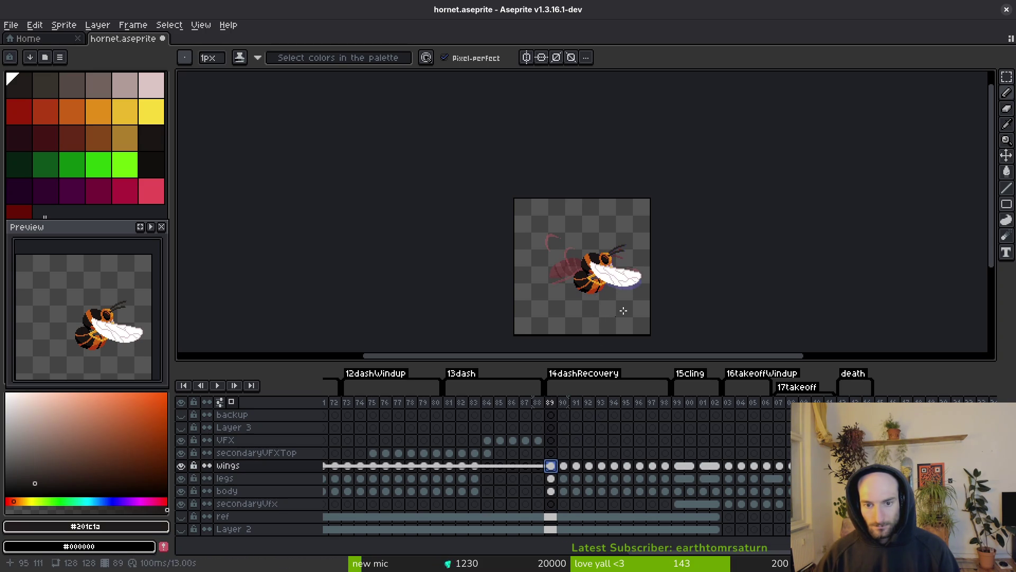
# Step: Marquee the wing on frame 89 and copy-paste it as a floating selection
pyautogui.scroll(5, 617, 298)
pyautogui.scroll(-2, 642, 277)
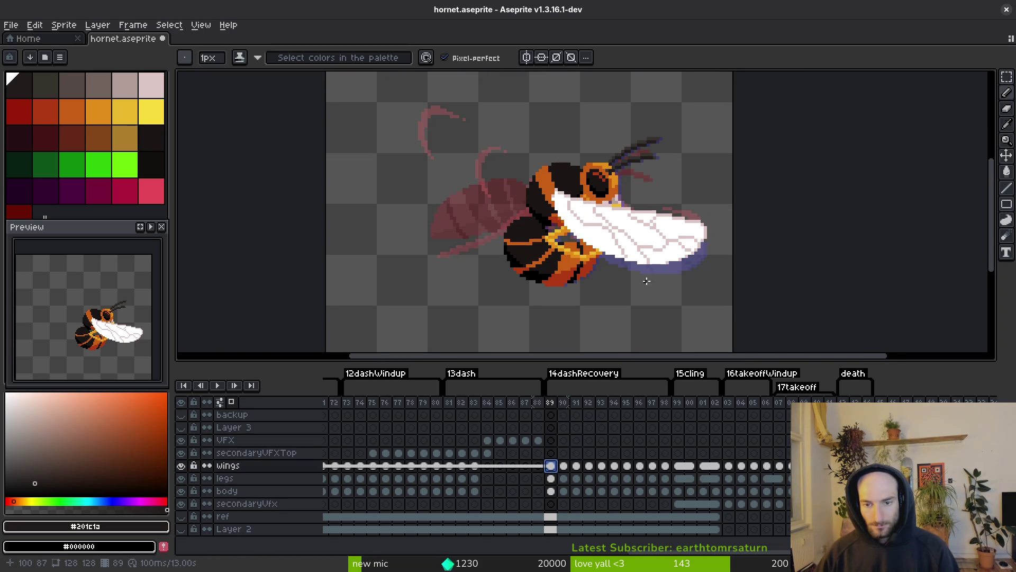
pyautogui.press('m')
pyautogui.moveTo(465, 148); pyautogui.dragTo(692, 290)
pyautogui.moveTo(454, 112); pyautogui.dragTo(726, 303)
pyautogui.hotkey('ctrl', 'x')
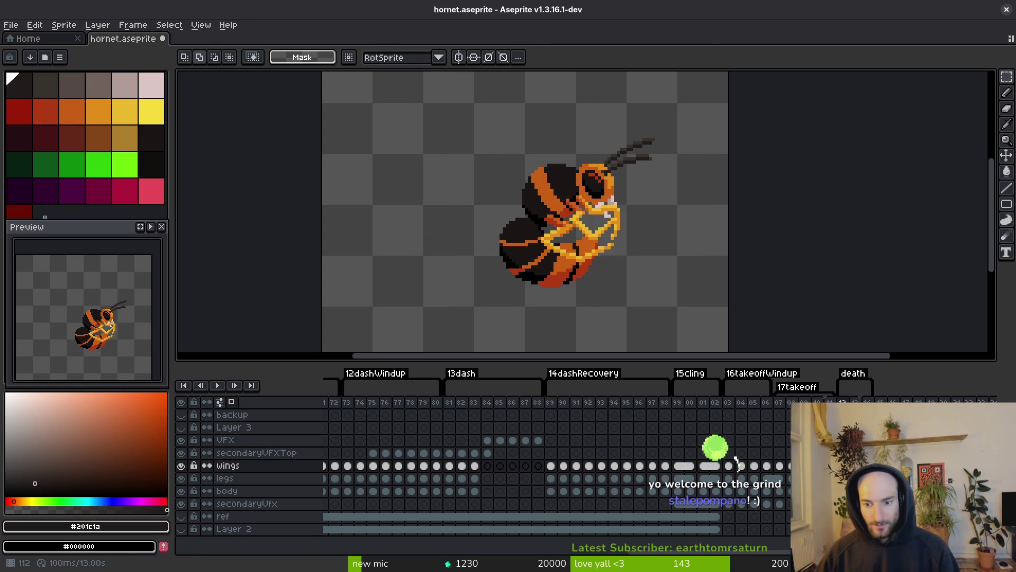
pyautogui.hotkey('ctrl', 'v')
pyautogui.press('Return')
pyautogui.hotkey('ctrl', 'z')
pyautogui.hotkey('ctrl', 'y')
pyautogui.hotkey('ctrl', 'z')
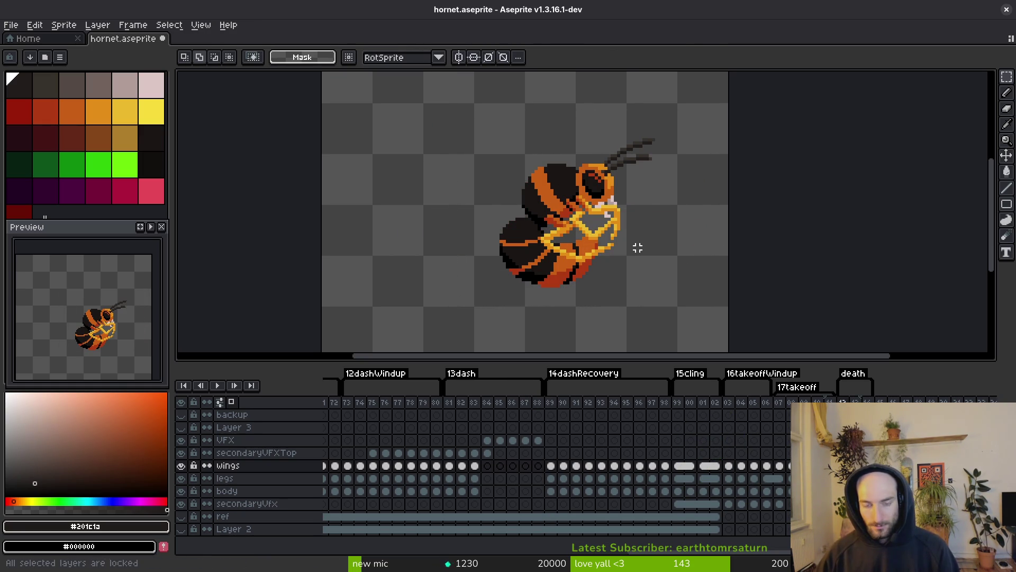
pyautogui.hotkey('ctrl', 'v')
# Step: Rotate the pasted wing to about 137° and place it up behind the body
pyautogui.hotkey('ctrl', 'alt', 'r')
pyautogui.hotkey('ctrl', 'alt', 'r')
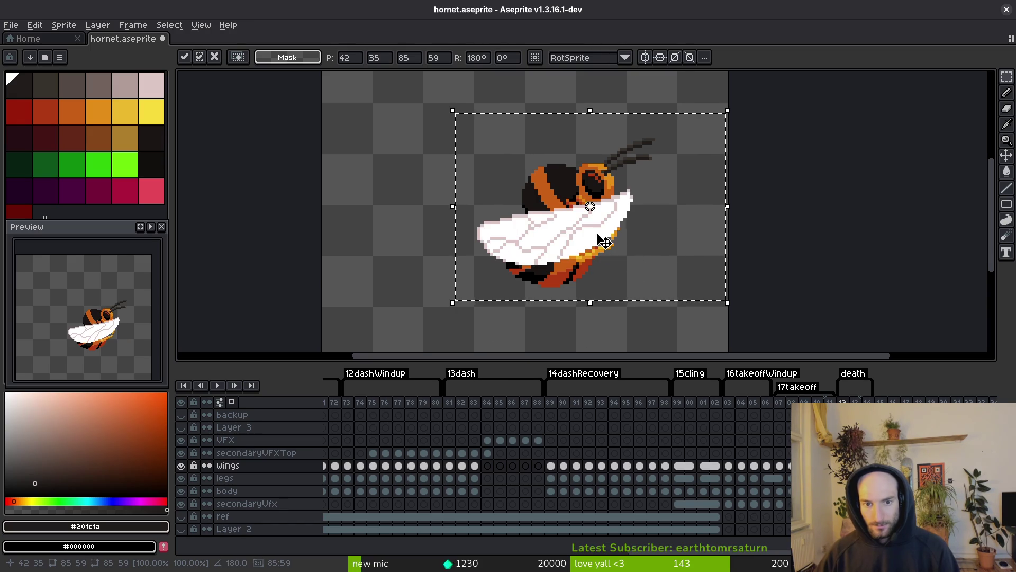
pyautogui.moveTo(607, 228); pyautogui.dragTo(491, 225)
pyautogui.moveTo(620, 288)
pyautogui.mouseDown()
pyautogui.moveTo(617, 311)
pyautogui.moveTo(520, 340)
pyautogui.mouseUp()
pyautogui.moveTo(471, 200); pyautogui.dragTo(503, 187)
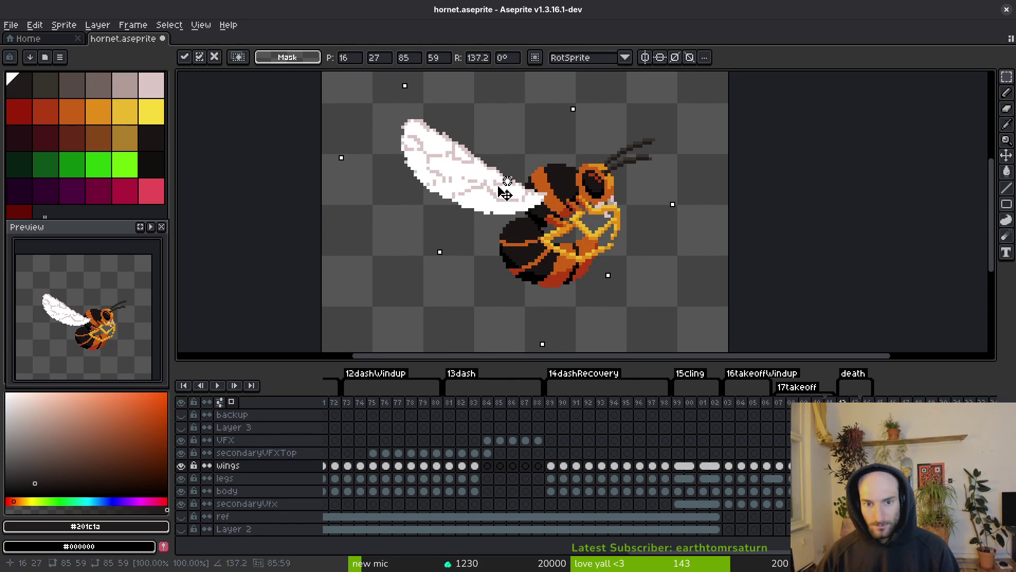
pyautogui.scroll(-5, 608, 238)
pyautogui.scroll(3, 596, 236)
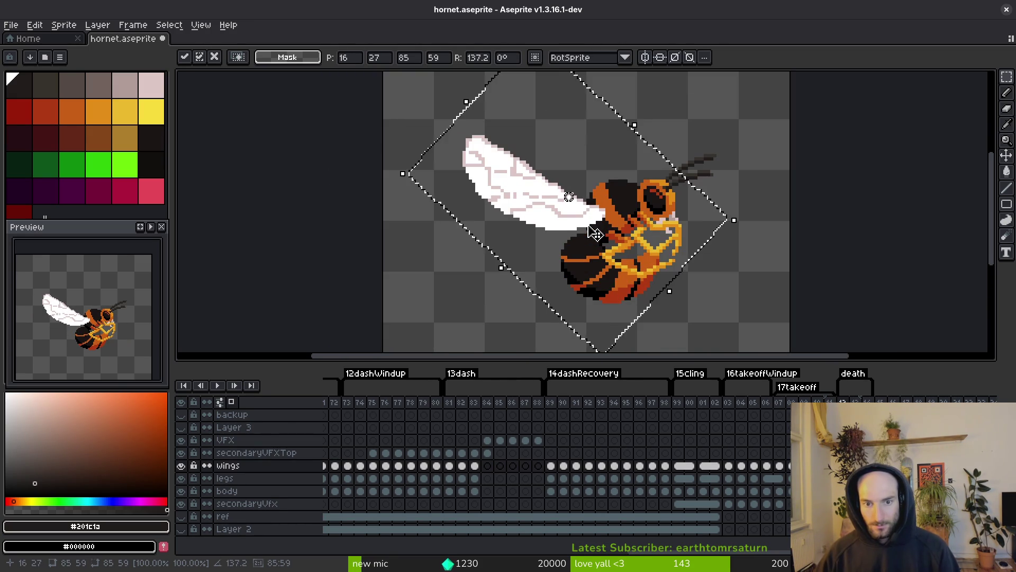
pyautogui.press('i')
pyautogui.scroll(3, 613, 236)
pyautogui.click(622, 224)
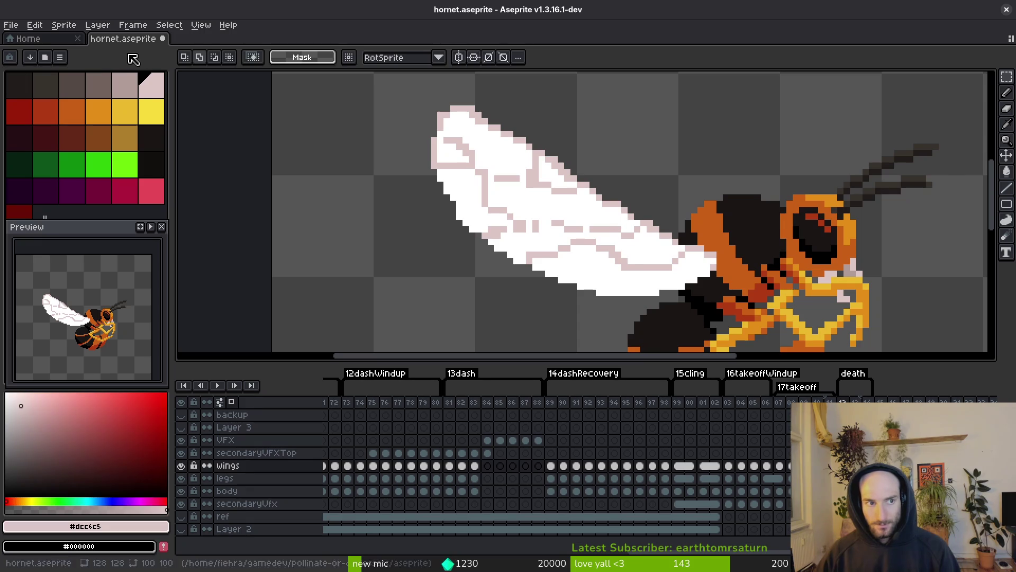
# Step: Recolour the wing: darken its pale outline and turn the white fill pale pink
pyautogui.rightClick(125, 85)
pyautogui.hotkey('shift', 'r')
pyautogui.click(770, 154)
pyautogui.click(529, 175)
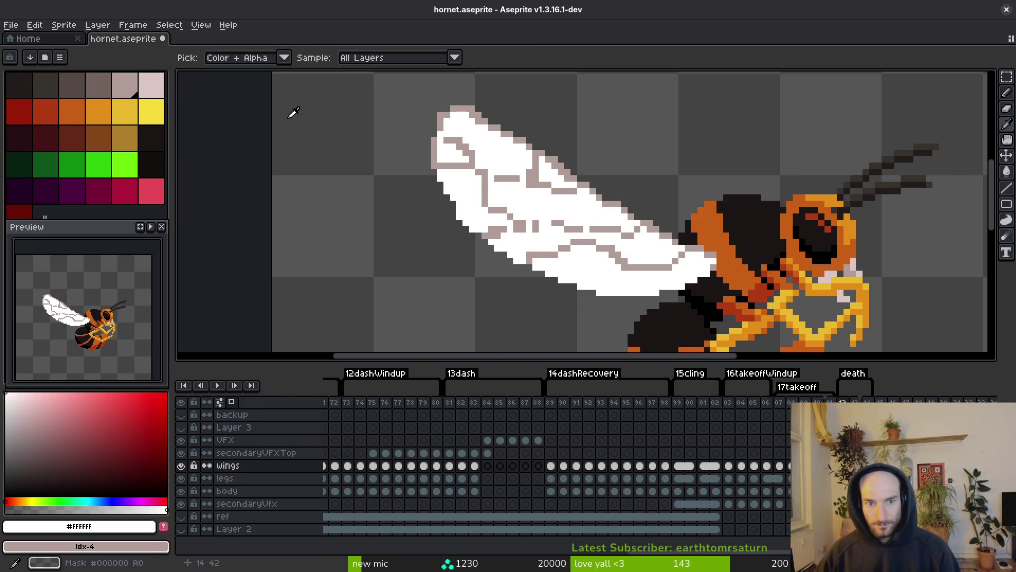
pyautogui.rightClick(151, 85)
pyautogui.hotkey('shift', 'r')
pyautogui.click(776, 158)
# Step: Redraw the wing's lower edge near the body with a large brush
pyautogui.scroll(-2, 661, 222)
pyautogui.scroll(1, 661, 223)
pyautogui.press('b')
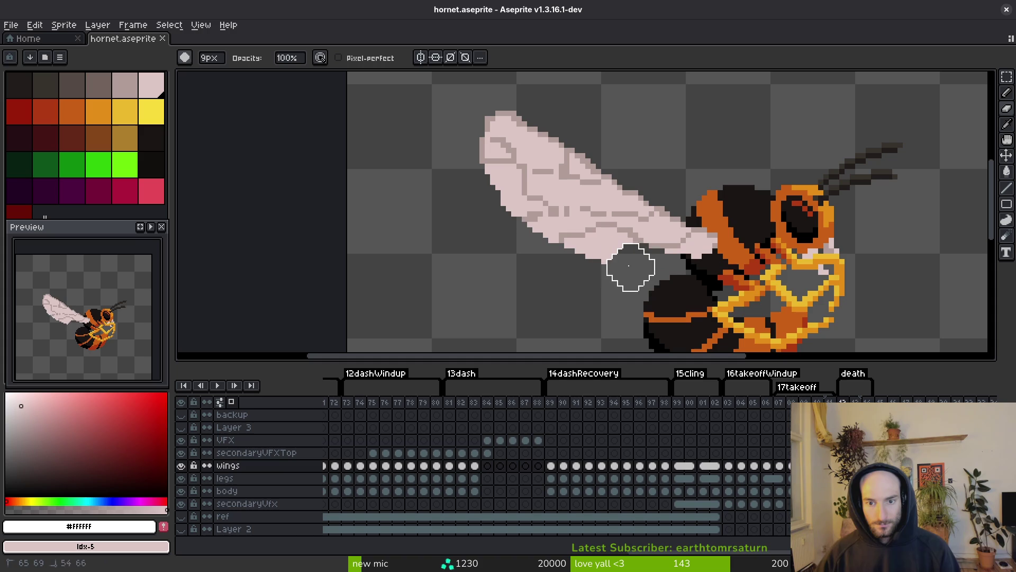
pyautogui.moveTo(721, 278)
pyautogui.mouseDown()
pyautogui.moveTo(642, 268)
pyautogui.moveTo(551, 241)
pyautogui.moveTo(530, 222)
pyautogui.mouseUp()
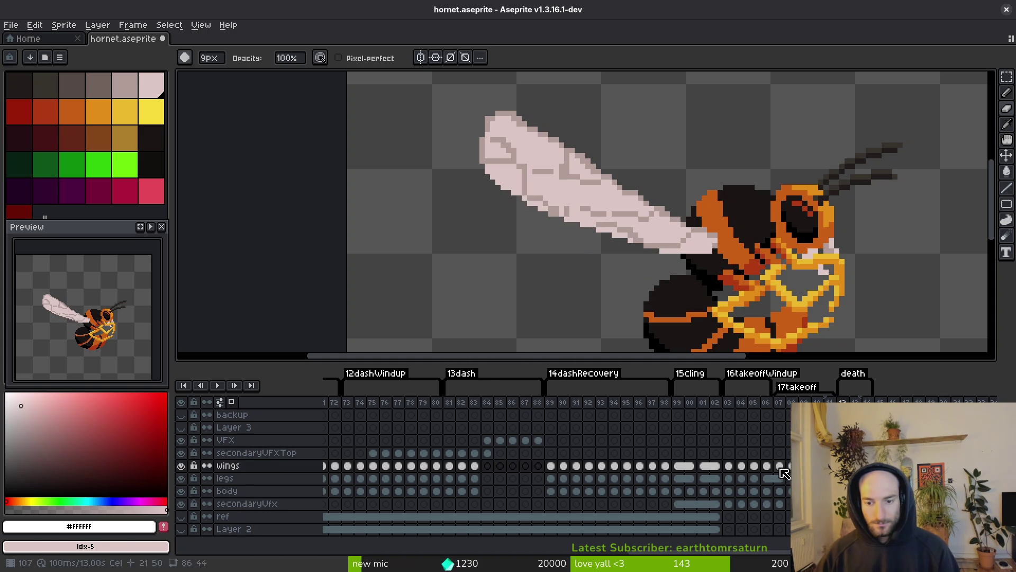
# Step: Preview the animation, save hornet.aseprite, and switch to the hornet reference search
pyautogui.click(754, 465)
pyautogui.scroll(-4, 688, 233)
pyautogui.press('Return')
pyautogui.press('i')
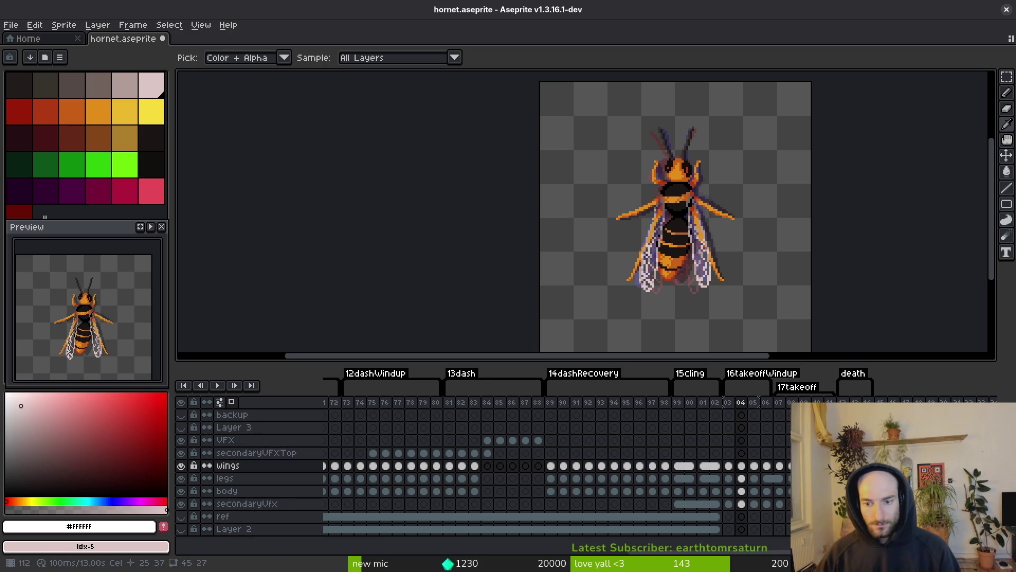
pyautogui.scroll(4, 624, 198)
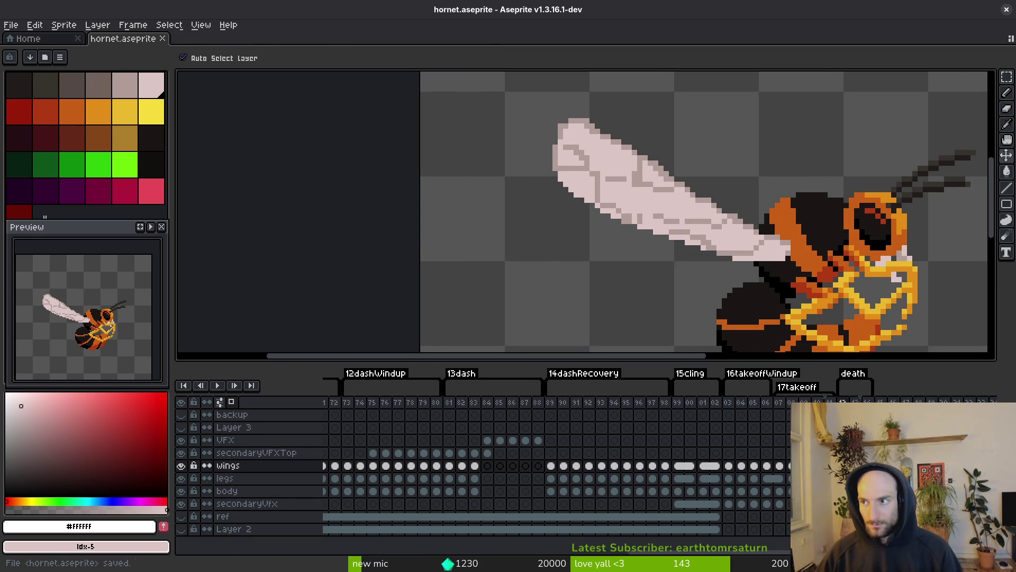
pyautogui.hotkey('ctrl', 's')
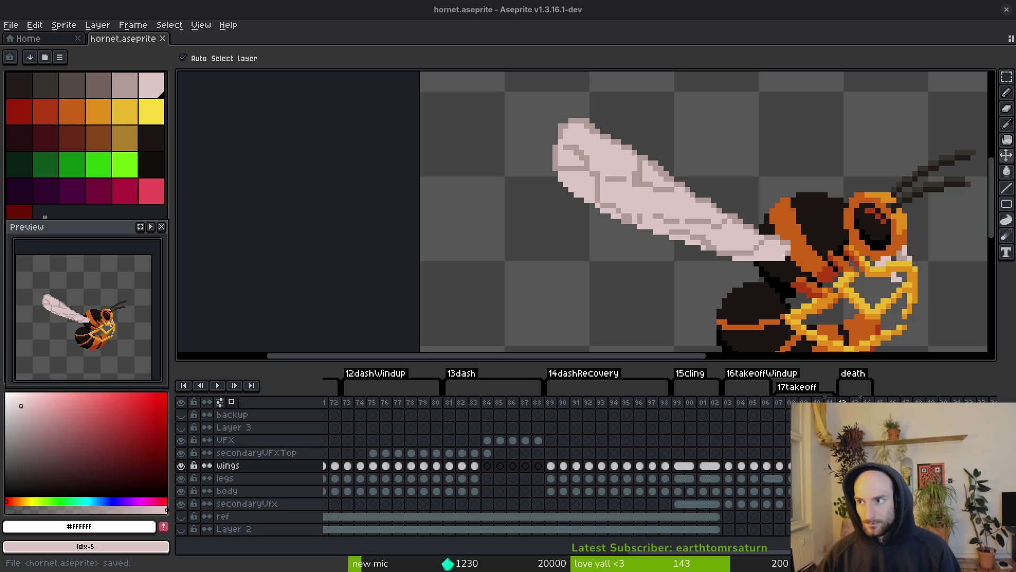
pyautogui.hotkey('alt', 'Tab')
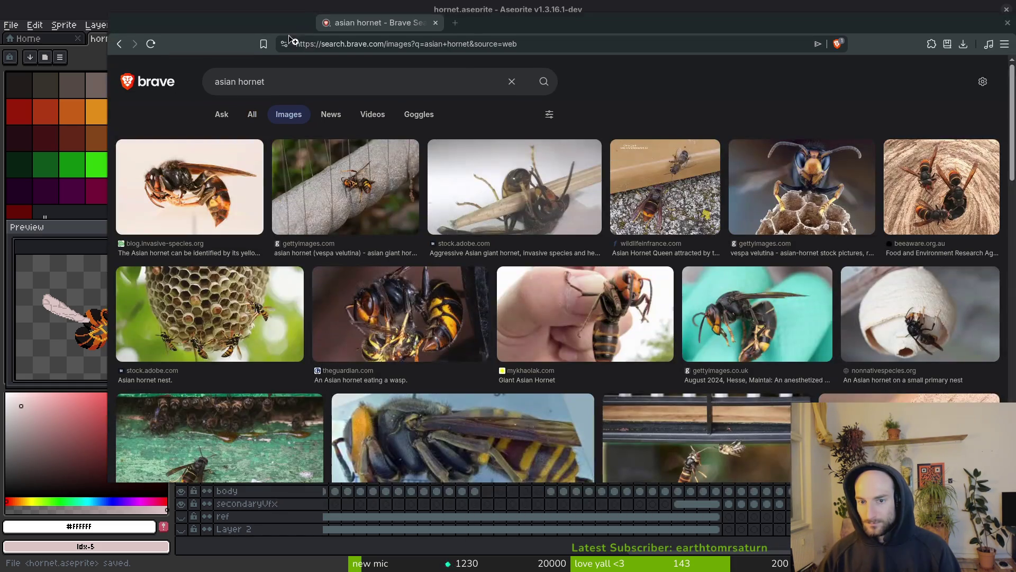
# Step: Browse the 'asian hornet' image results, enlarge a yellow-legged hornet photo, and move it beside the canvas
pyautogui.scroll(-2, 625, 341)
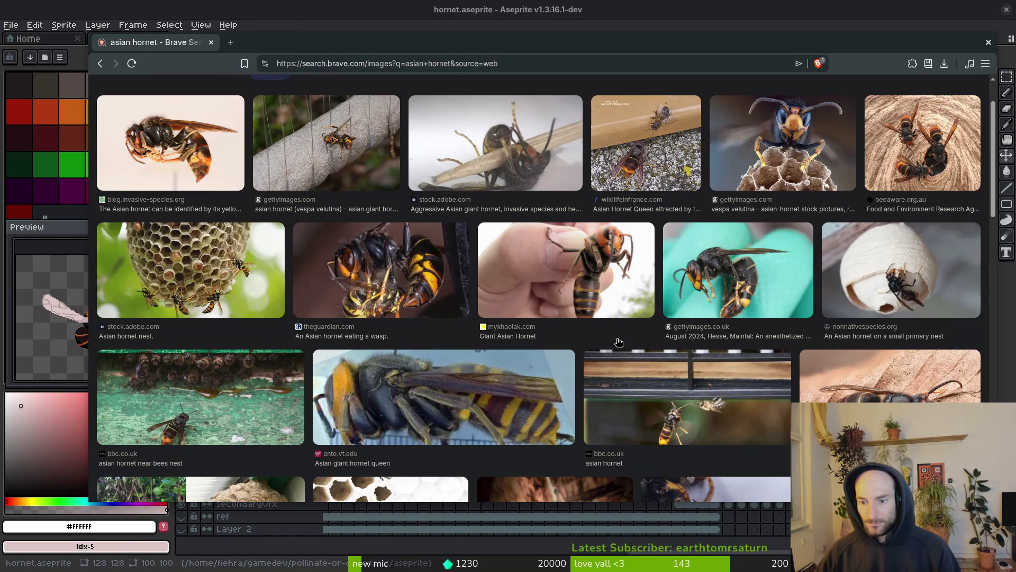
pyautogui.click(889, 376)
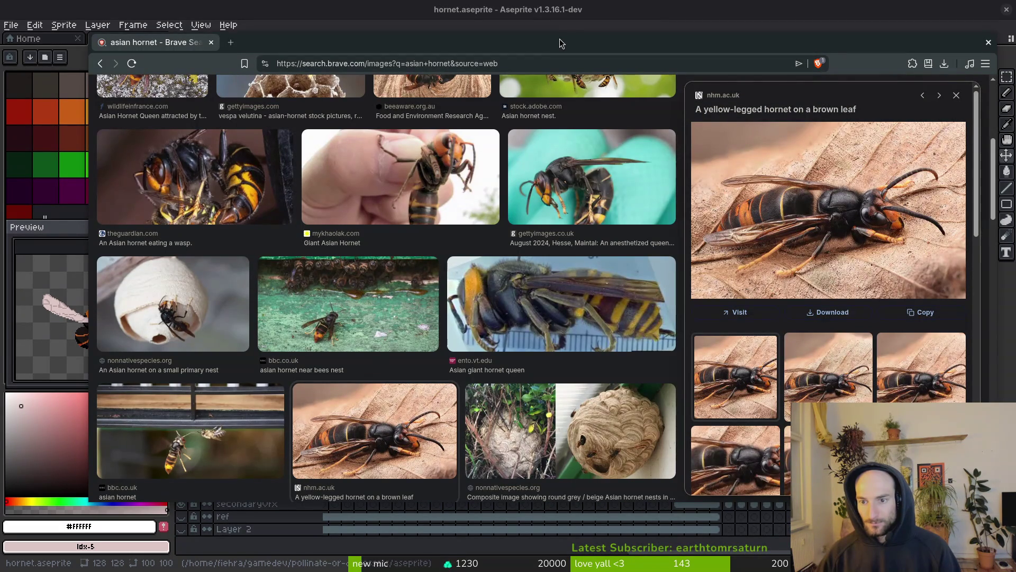
pyautogui.click(957, 97)
pyautogui.scroll(-5, 422, 313)
pyautogui.scroll(-5, 422, 313)
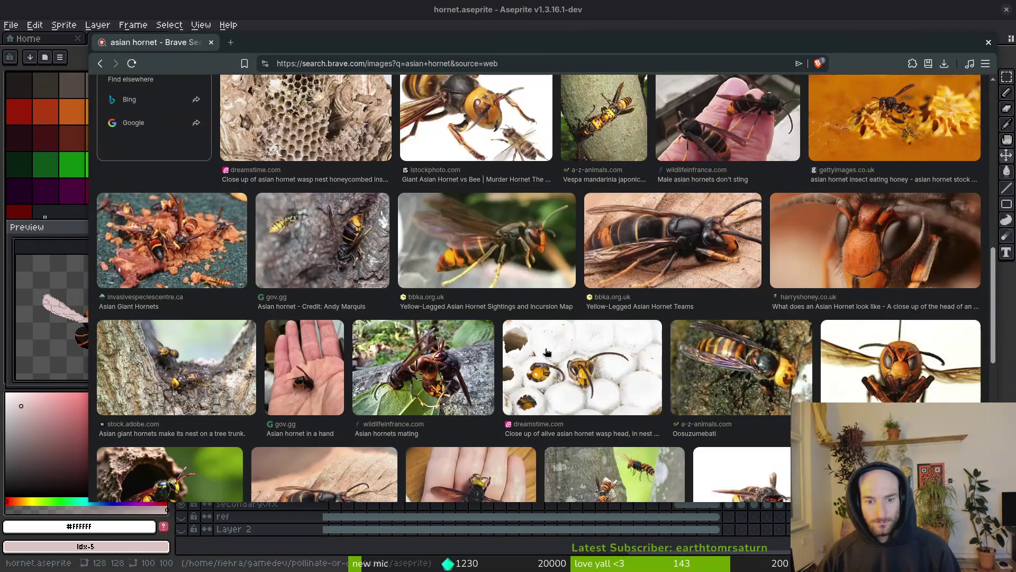
pyautogui.click(487, 253)
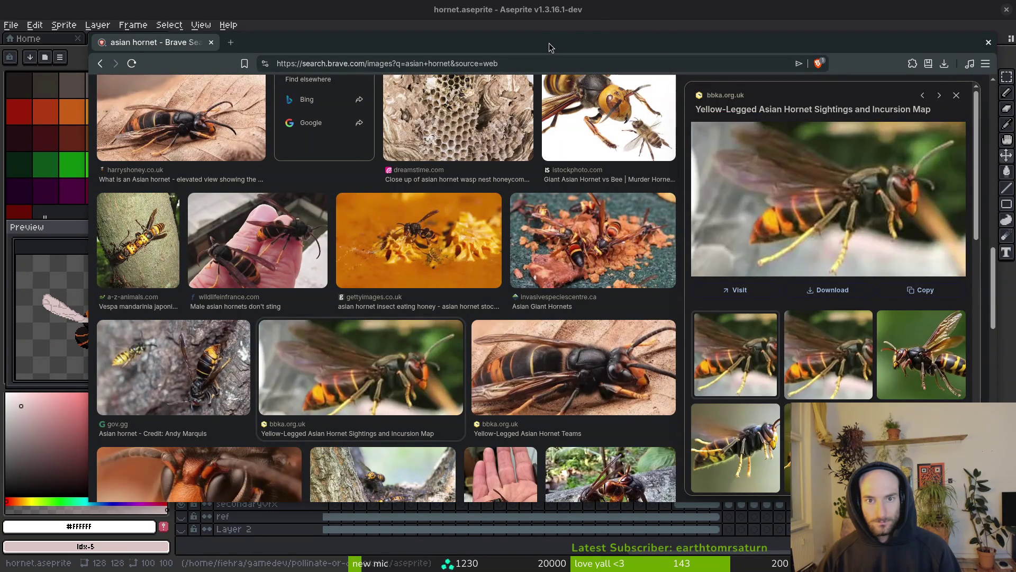
pyautogui.moveTo(549, 42)
pyautogui.mouseDown()
pyautogui.moveTo(0, 21)
pyautogui.moveTo(1015, 106)
pyautogui.mouseUp()
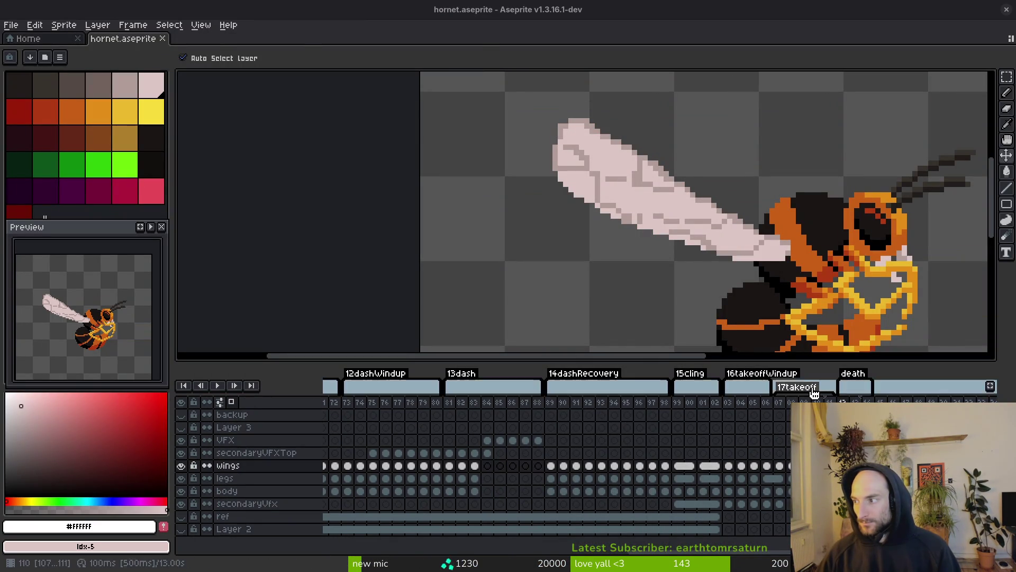
# Step: Erase grey detail pixels on the wing with the 9px Eraser, undoing the bad lower-edge stroke
pyautogui.press('e')
pyautogui.moveTo(613, 183); pyautogui.dragTo(592, 144)
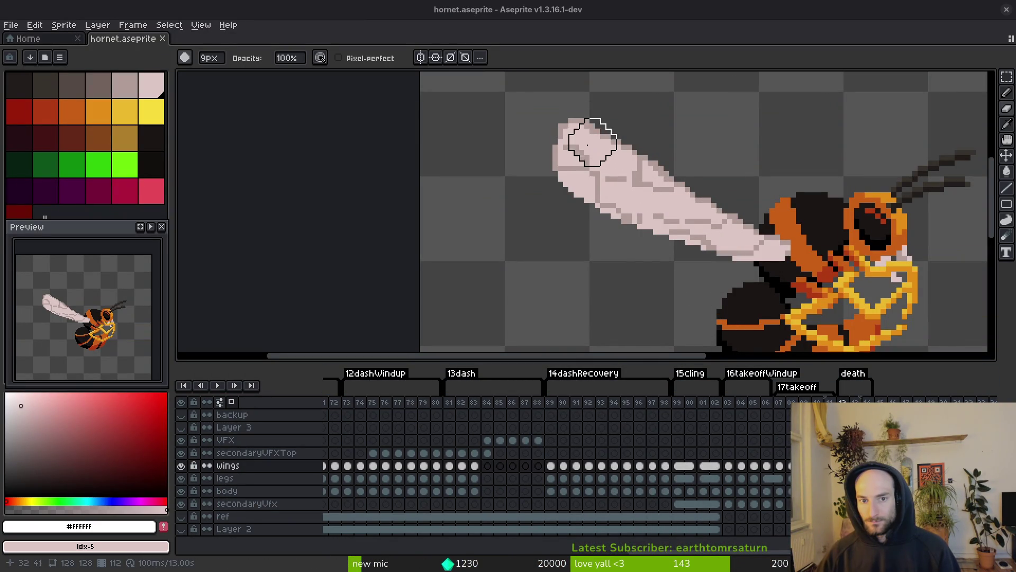
pyautogui.moveTo(625, 221); pyautogui.dragTo(651, 212)
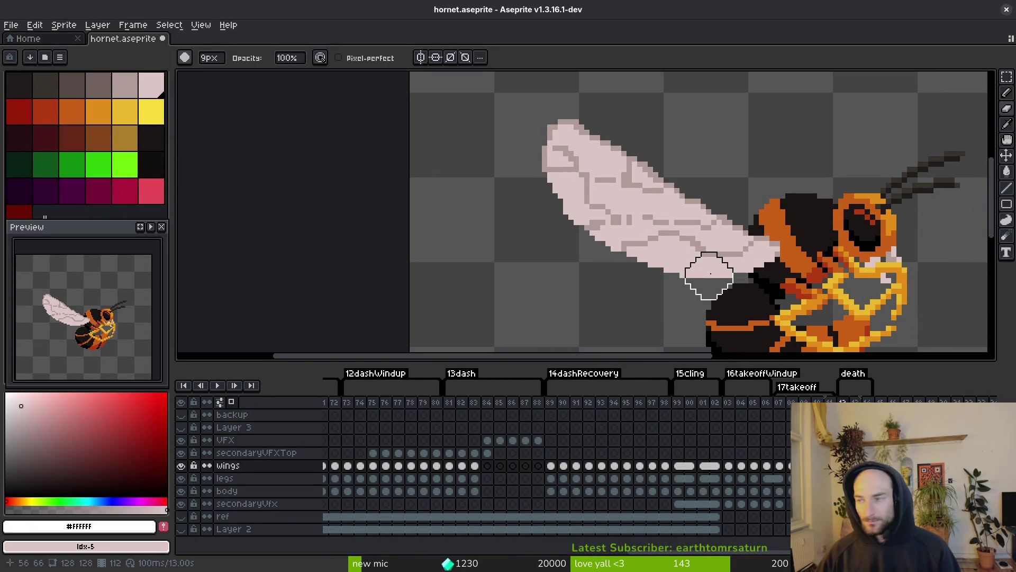
pyautogui.hotkey('ctrl', 'z')
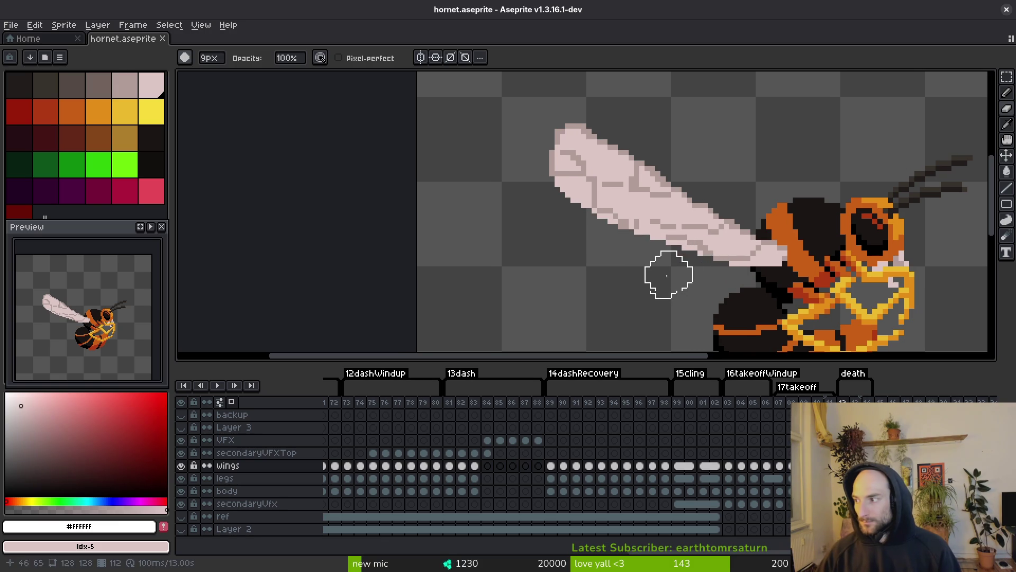
# Step: Draw a light wing-colour line along the wing with the Pencil
pyautogui.press('b')
pyautogui.scroll(2, 751, 264)
pyautogui.moveTo(750, 270)
pyautogui.mouseDown()
pyautogui.moveTo(621, 260)
pyautogui.moveTo(507, 227)
pyautogui.mouseUp()
pyautogui.moveTo(489, 185)
pyautogui.mouseDown()
pyautogui.moveTo(557, 253)
pyautogui.moveTo(546, 263)
pyautogui.mouseUp()
# Step: Erase stray pixels along the wing's top edge with the 9px Eraser to round the tip
pyautogui.press('e')
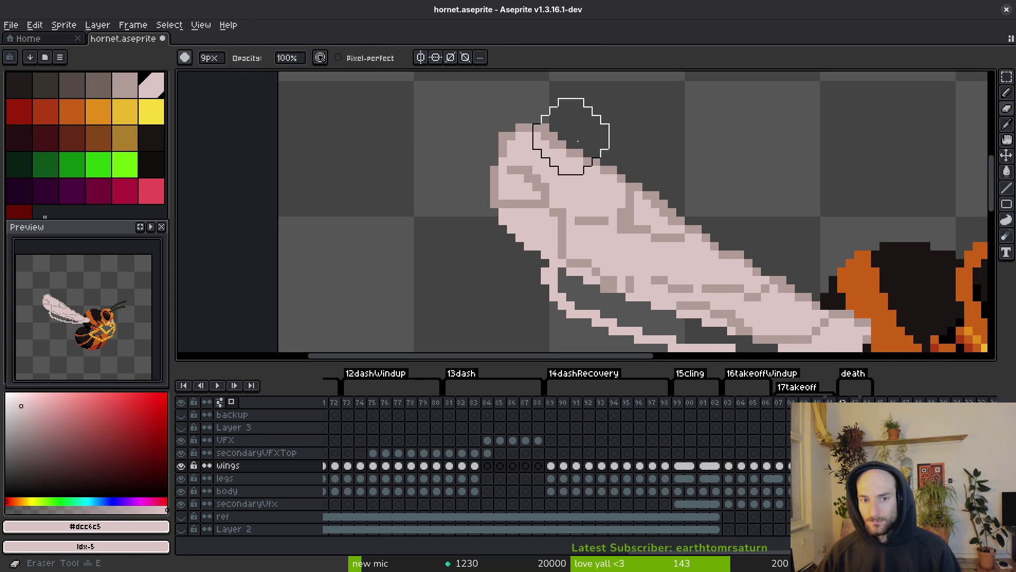
pyautogui.moveTo(528, 90); pyautogui.dragTo(494, 94)
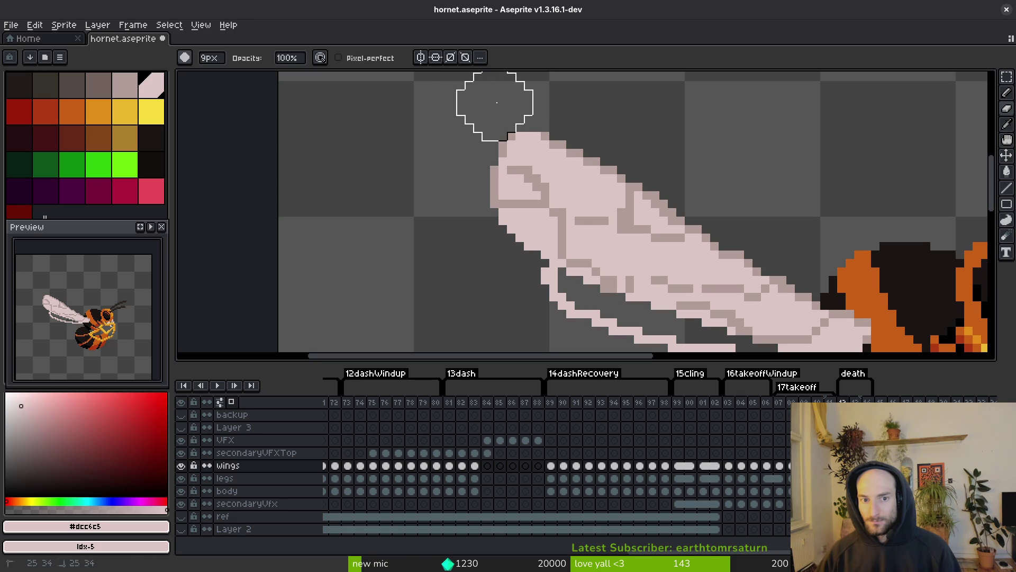
pyautogui.scroll(-3, 496, 102)
pyautogui.scroll(3, 566, 169)
pyautogui.press('i')
pyautogui.press('g')
pyautogui.scroll(-4, 572, 232)
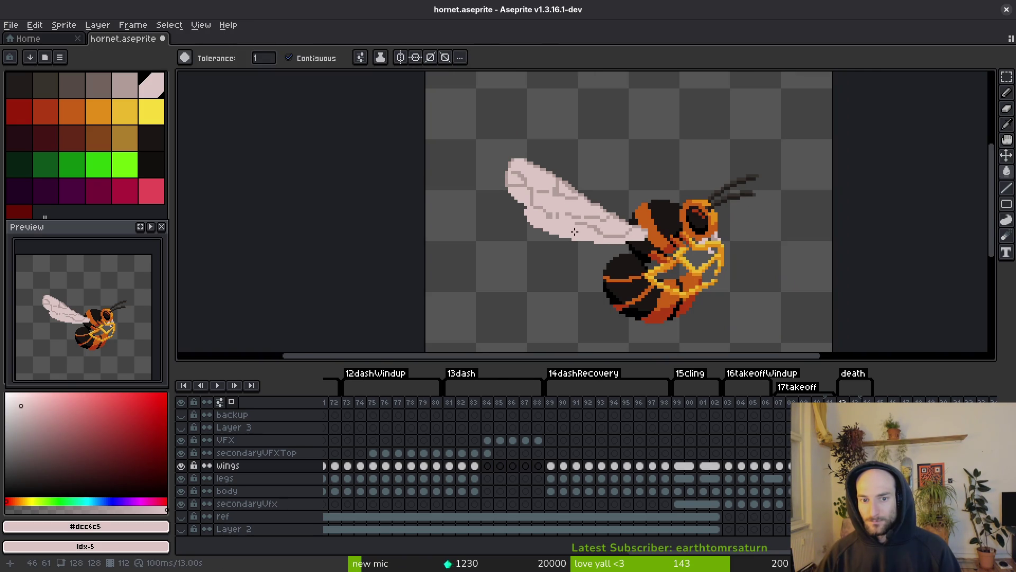
pyautogui.scroll(3, 574, 233)
pyautogui.press('e')
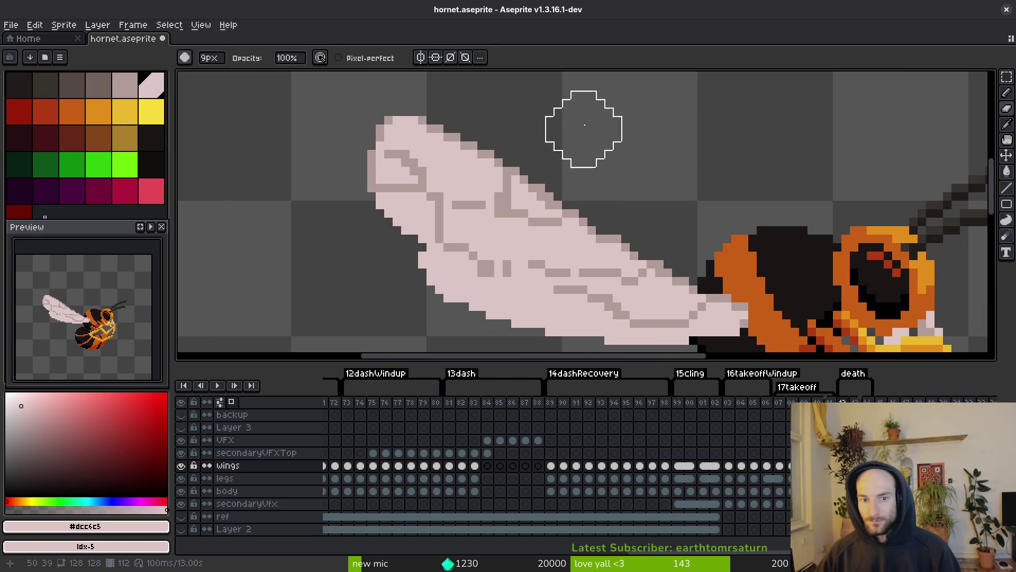
# Step: Eyedrop the darker wing vein colour #b19d99 and save the hornet sprite
pyautogui.press('i')
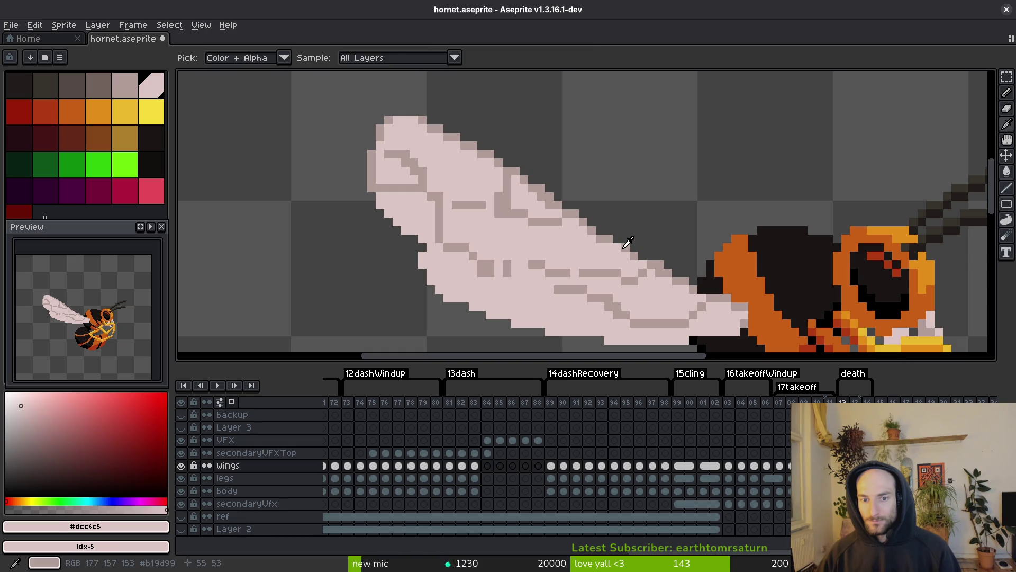
pyautogui.click(624, 246)
pyautogui.press('b')
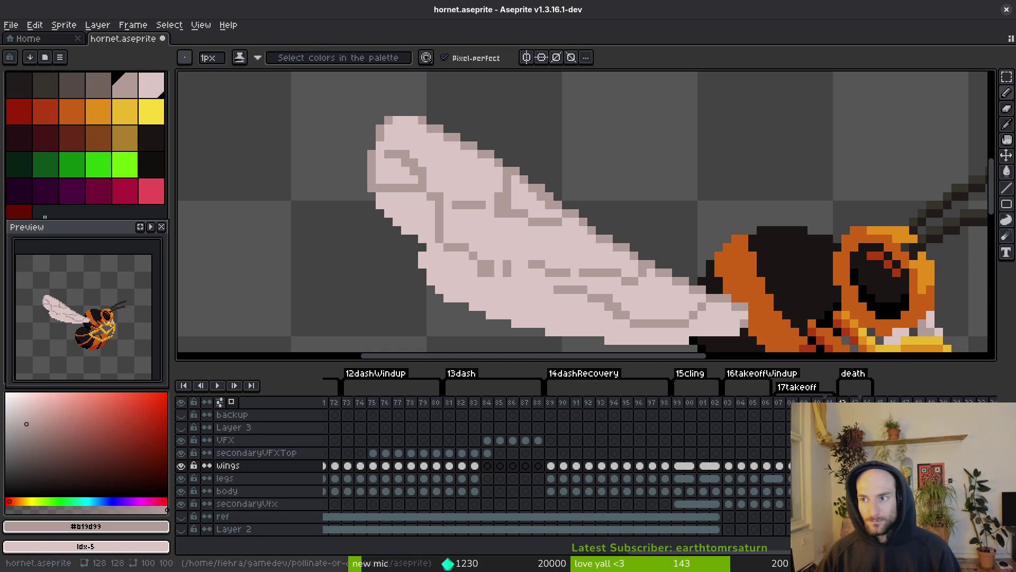
pyautogui.hotkey('ctrl', 's')
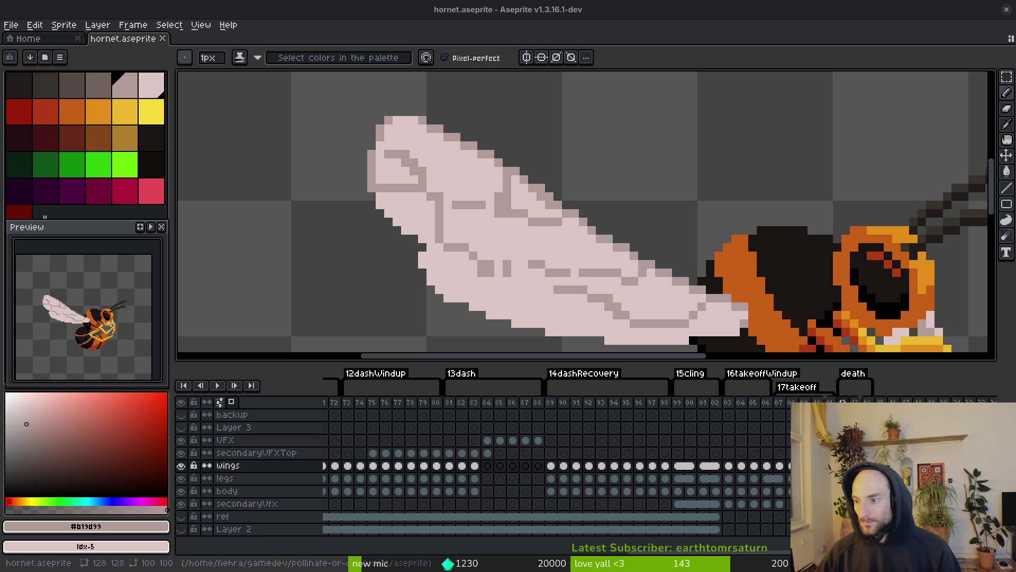
# Step: Repaint several wing vein pixels in the light #dcc6c5 wing tone
pyautogui.scroll(4, 628, 254)
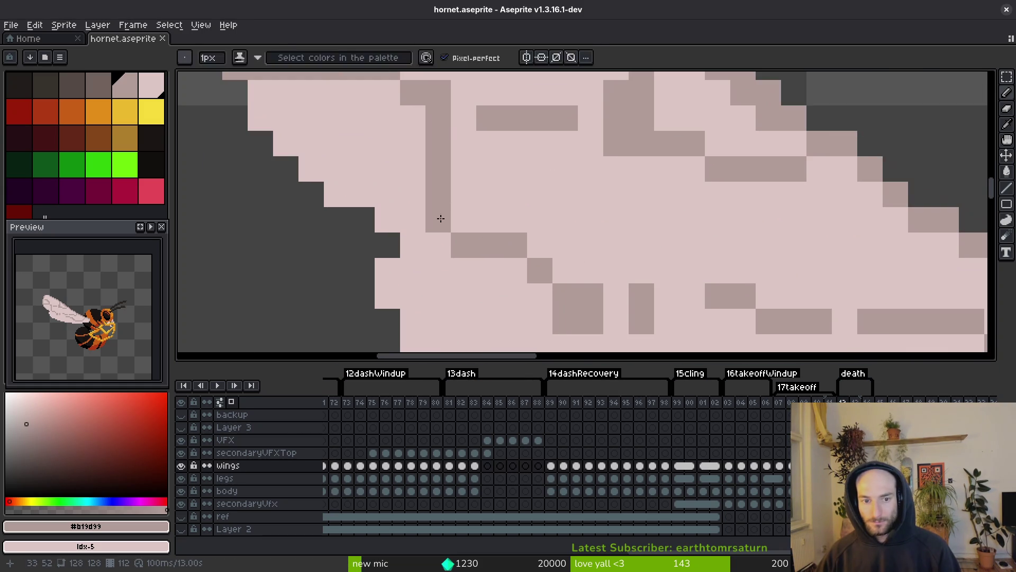
pyautogui.click(458, 220)
pyautogui.keyDown('alt'); pyautogui.click(438, 218); pyautogui.keyUp('alt')
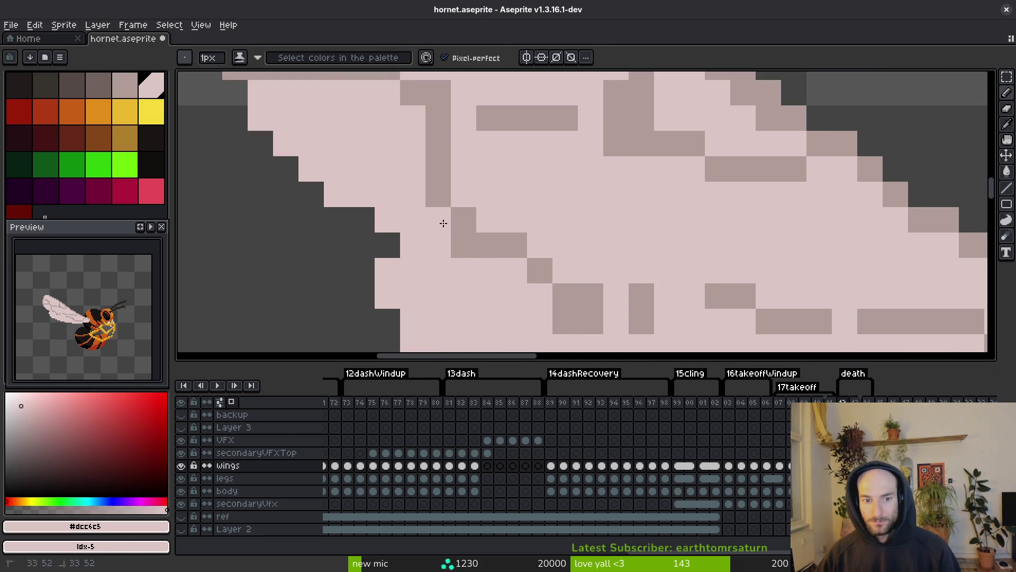
pyautogui.click(464, 245)
pyautogui.click(568, 314)
pyautogui.scroll(-3, 616, 294)
pyautogui.scroll(2, 703, 223)
pyautogui.moveTo(703, 223); pyautogui.dragTo(676, 282)
pyautogui.scroll(1, 768, 296)
pyautogui.hscroll(-1, 768, 295)
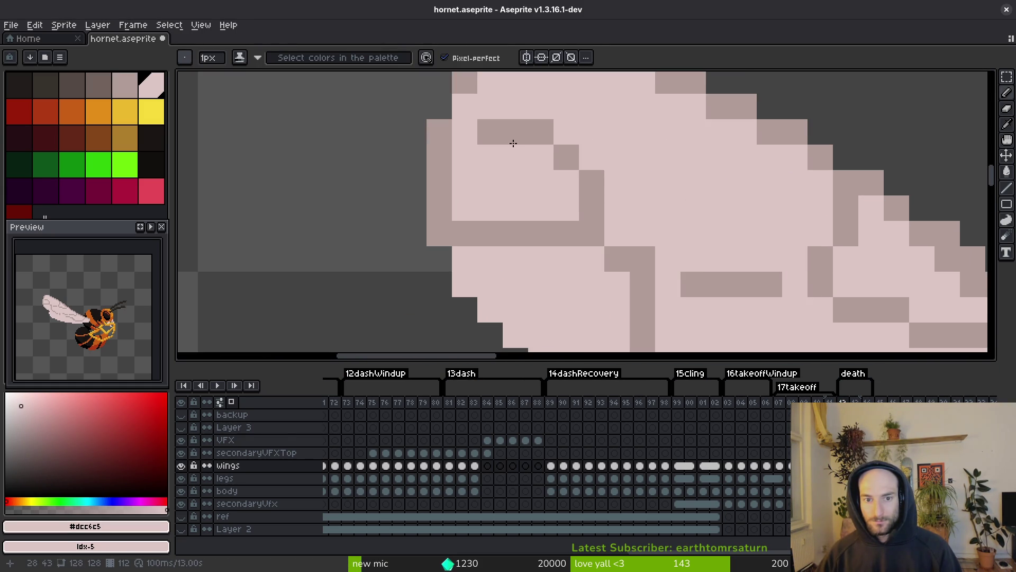
# Step: Lighten a dark wing corner pixel, then paint a wing edge pixel in darker #b19d99
pyautogui.click(442, 233)
pyautogui.moveTo(500, 192); pyautogui.dragTo(532, 248)
pyautogui.keyDown('alt'); pyautogui.click(500, 165); pyautogui.keyUp('alt')
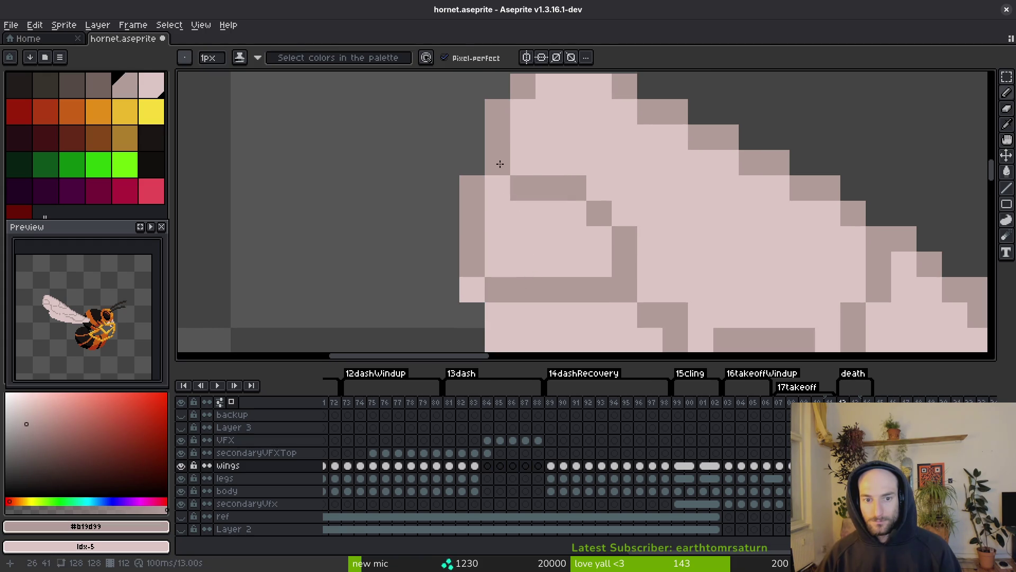
pyautogui.click(523, 162)
pyautogui.keyDown('alt'); pyautogui.click(529, 220); pyautogui.keyUp('alt')
pyautogui.scroll(-1, 663, 218)
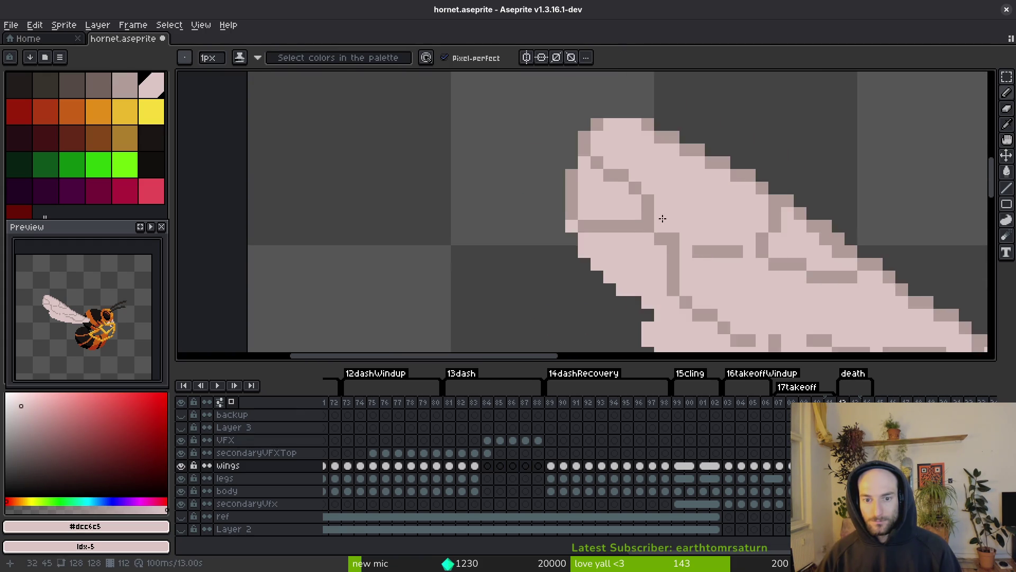
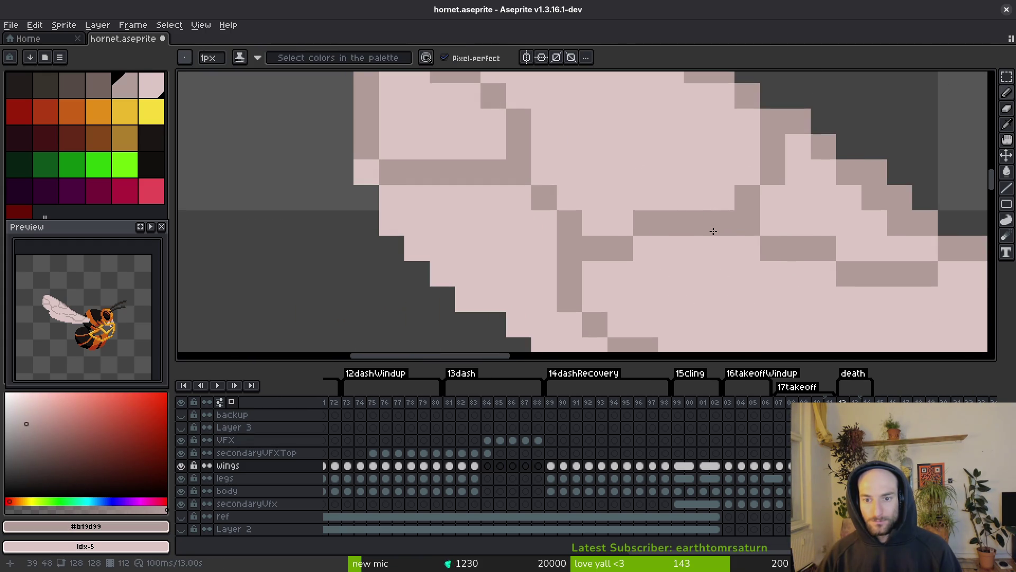
# Step: Draw the wing's central vein as clean dark #b19d99 pixels and diagonal lines
pyautogui.scroll(-3, 785, 270)
pyautogui.scroll(2, 611, 266)
pyautogui.click(611, 266)
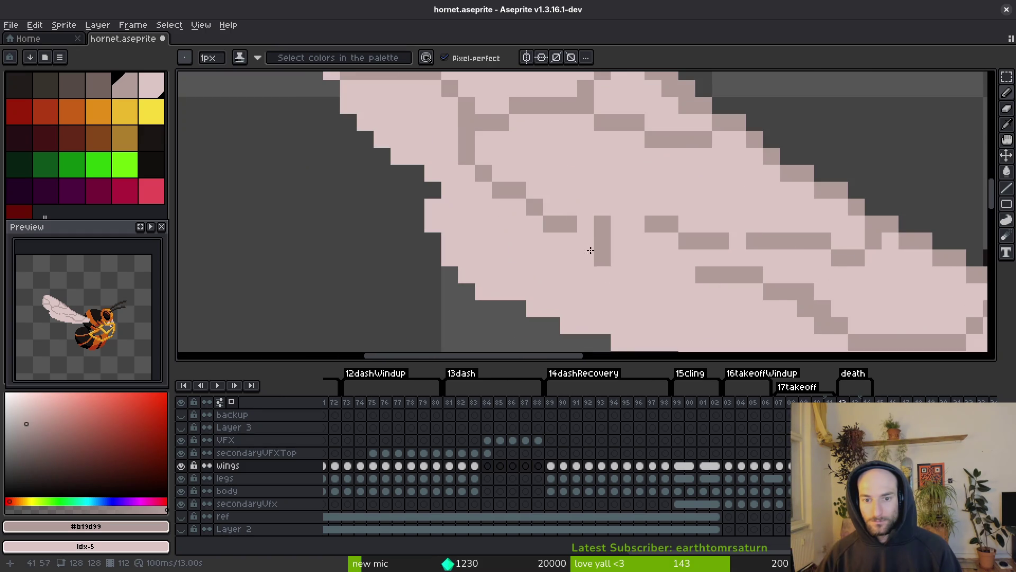
pyautogui.keyDown('alt'); pyautogui.click(612, 237); pyautogui.keyUp('alt')
pyautogui.keyDown('alt'); pyautogui.click(617, 240); pyautogui.keyUp('alt')
pyautogui.moveTo(620, 240); pyautogui.dragTo(661, 259)
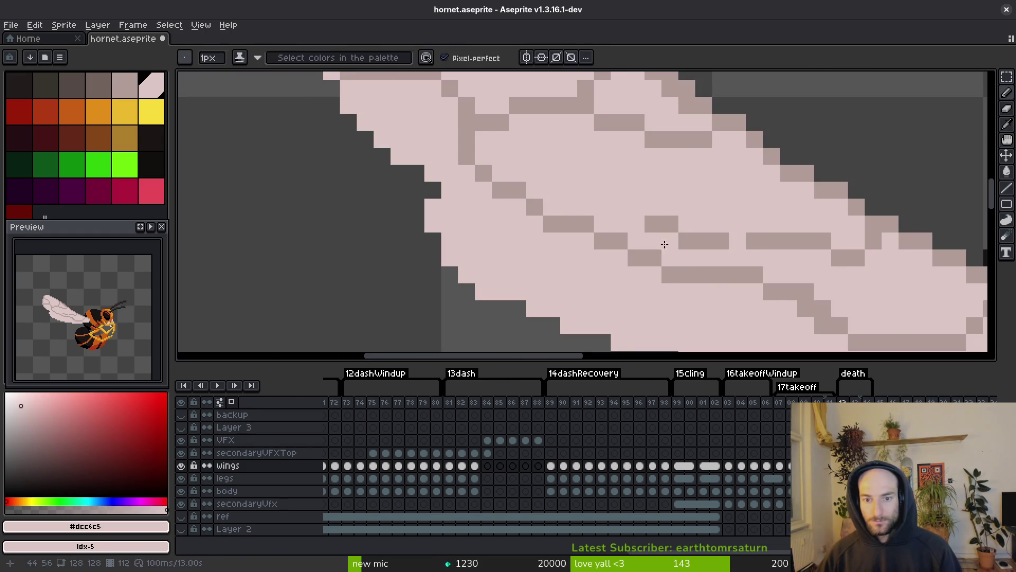
pyautogui.click(670, 241)
pyautogui.moveTo(688, 211); pyautogui.dragTo(783, 221)
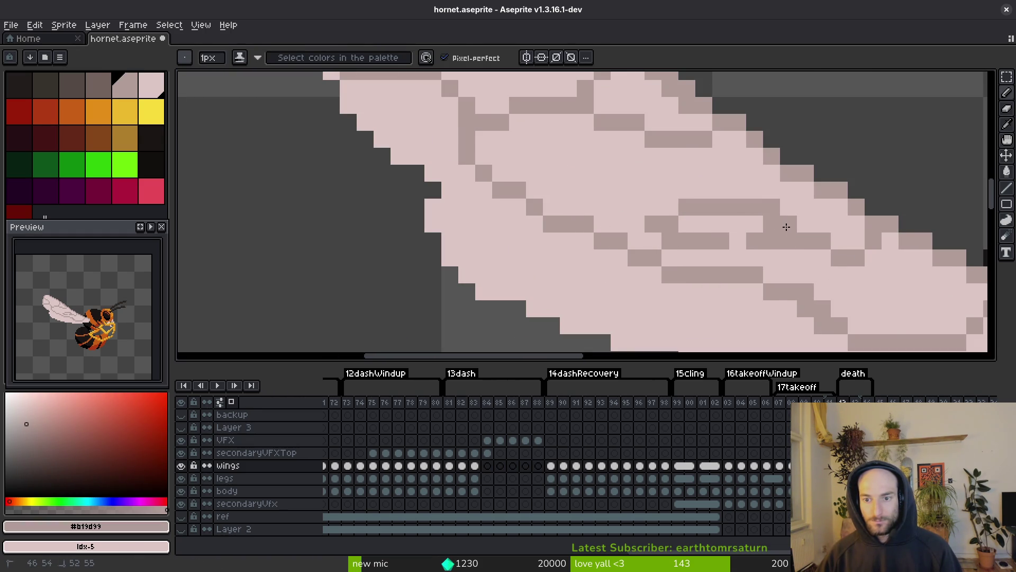
# Step: Eyedrop light pink #dcc6c5 and repaint five stray dark vein pixels with it
pyautogui.keyDown('alt'); pyautogui.click(818, 220); pyautogui.keyUp('alt')
pyautogui.click(778, 240)
pyautogui.click(713, 236)
pyautogui.click(755, 241)
pyautogui.click(772, 208)
pyautogui.click(704, 240)
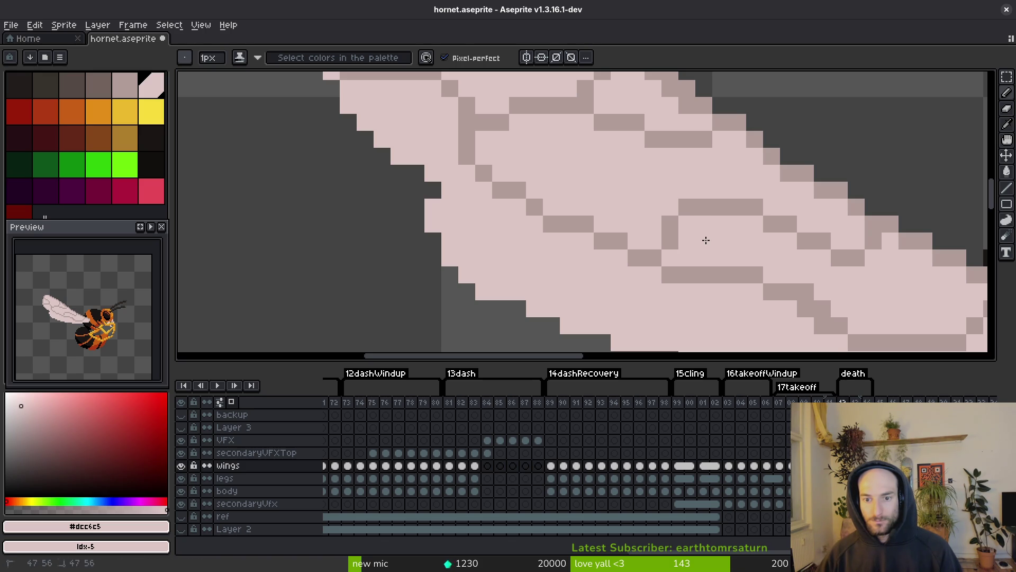
# Step: Bring the wing's base near the body into view and save hornet.aseprite
pyautogui.hscroll(5, 703, 239)
pyautogui.moveTo(786, 318); pyautogui.dragTo(691, 291)
pyautogui.hotkey('ctrl', 's')
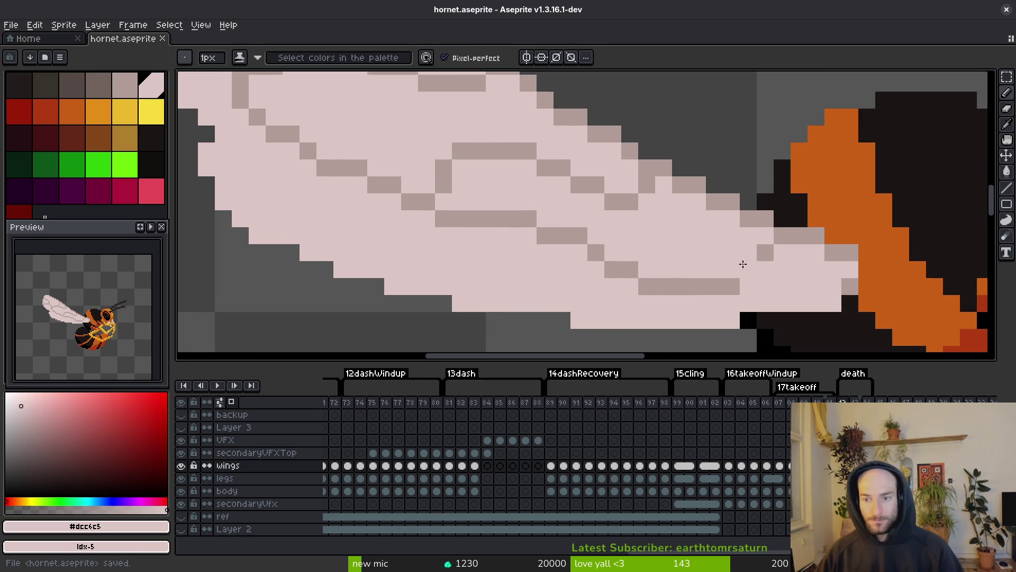
pyautogui.scroll(-2, 743, 263)
pyautogui.scroll(3, 755, 256)
# Step: Sample the darker vein colour and darken a wing pixel near the body
pyautogui.keyDown('alt'); pyautogui.click(762, 262); pyautogui.keyUp('alt')
pyautogui.click(782, 217)
pyautogui.scroll(-3, 781, 222)
pyautogui.scroll(2, 777, 236)
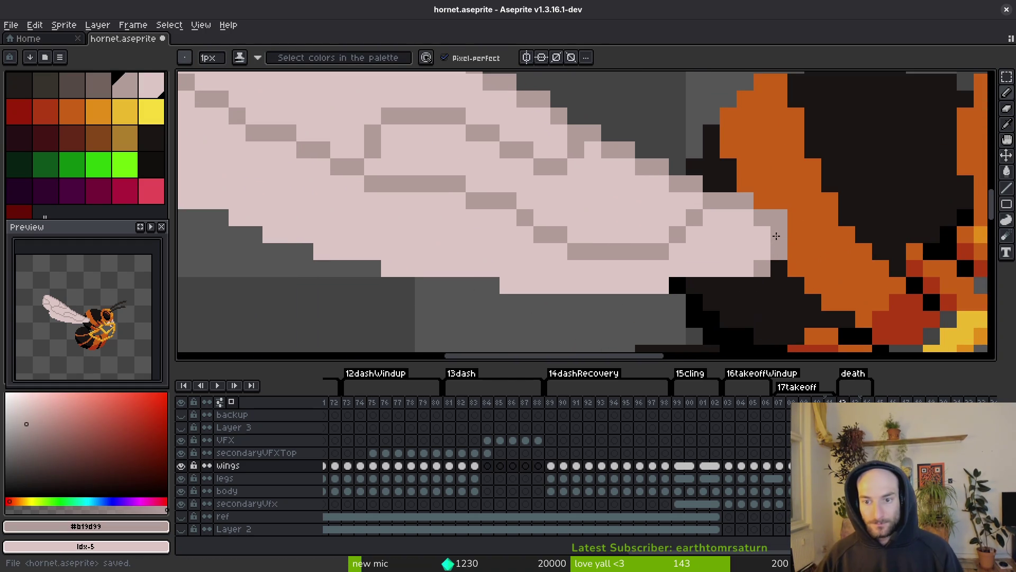
pyautogui.scroll(-3, 776, 236)
pyautogui.scroll(3, 555, 198)
# Step: Erase two stray pixels off the wing's left edge
pyautogui.press('e')
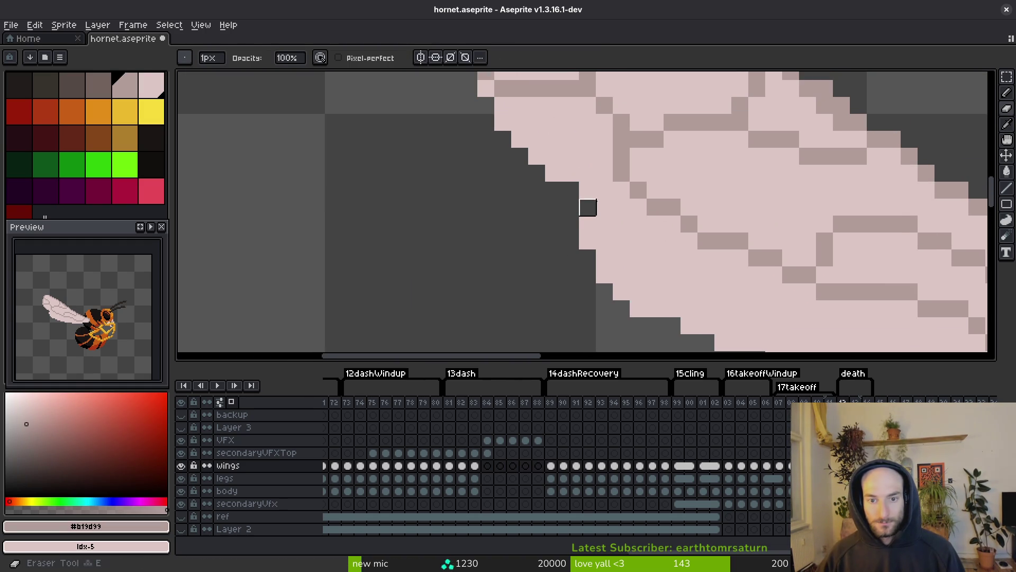
pyautogui.click(604, 207)
pyautogui.scroll(-3, 605, 291)
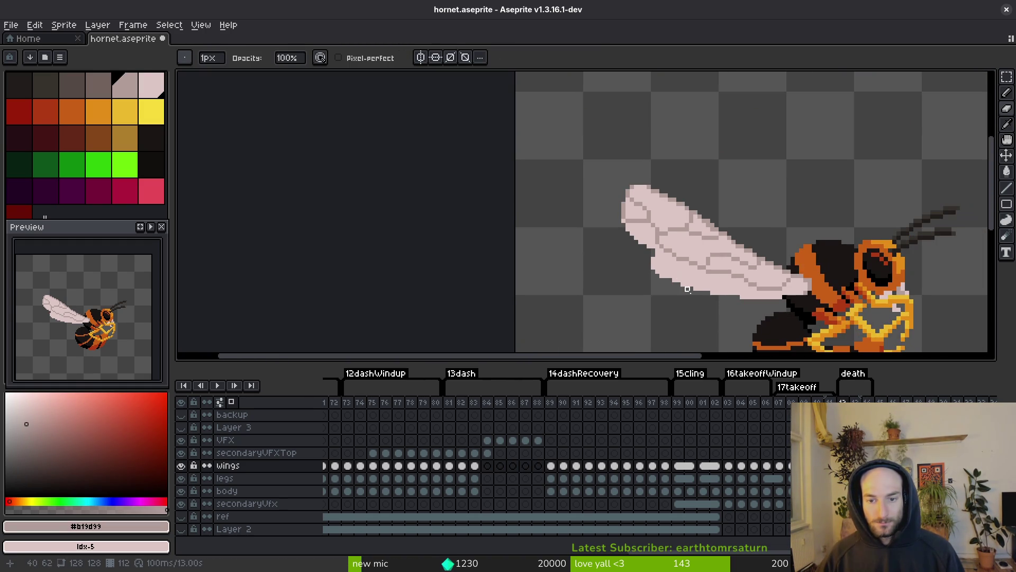
pyautogui.scroll(3, 651, 259)
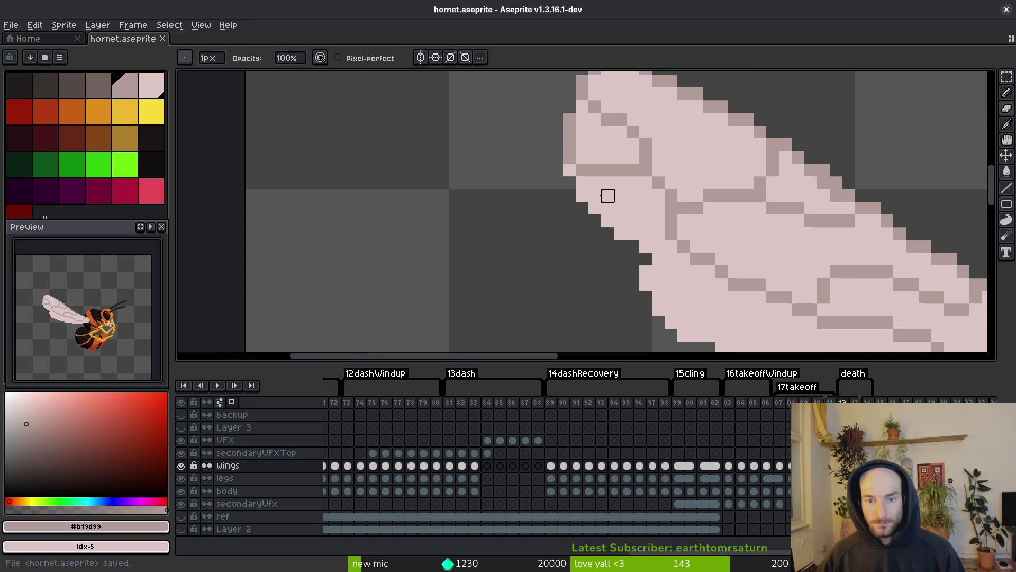
pyautogui.click(570, 170)
# Step: Draw a dark staircase outline along the wing's lower-left edge with the Pencil
pyautogui.press('b')
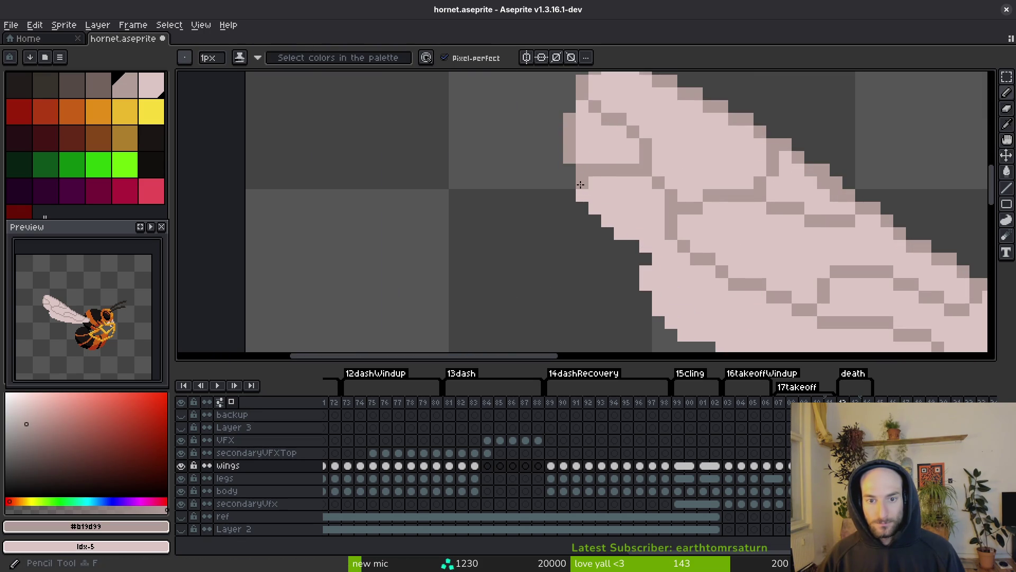
pyautogui.moveTo(592, 202); pyautogui.dragTo(633, 241)
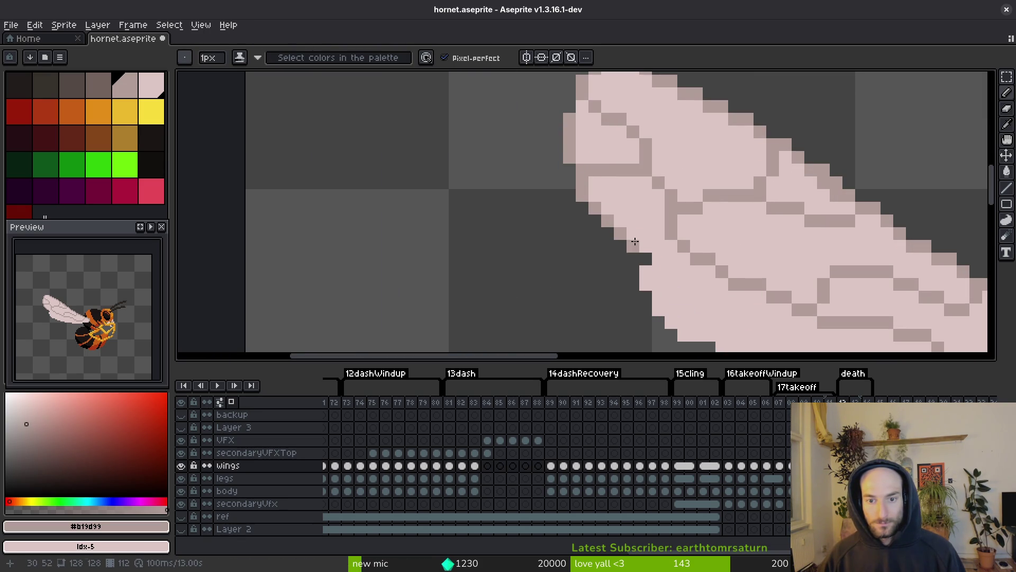
pyautogui.scroll(-3, 660, 258)
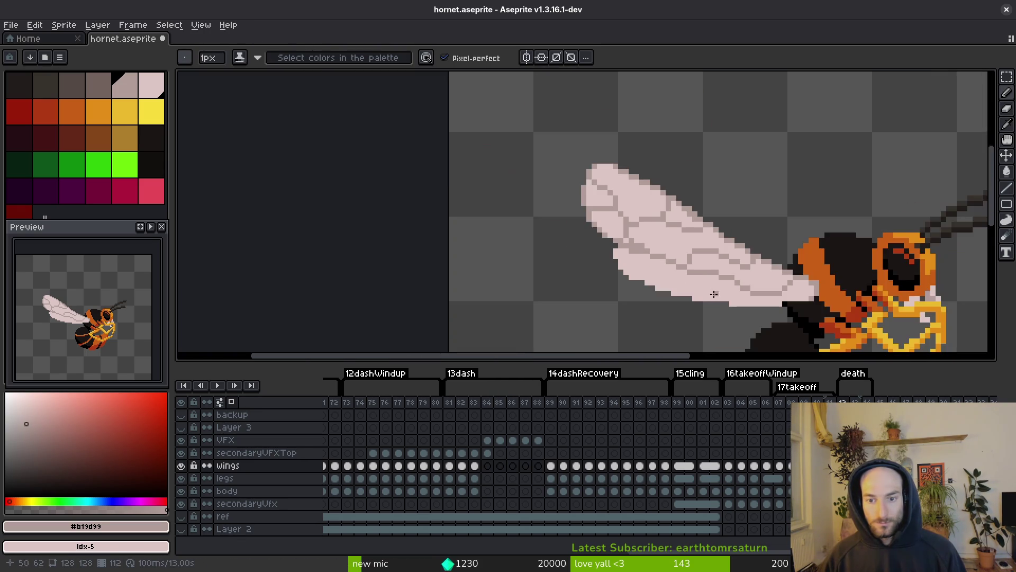
pyautogui.scroll(3, 648, 256)
# Step: Pick the light pink membrane colour and paint a stray dark edge pixel pink
pyautogui.moveTo(721, 293)
pyautogui.mouseDown()
pyautogui.moveTo(524, 194)
pyautogui.moveTo(643, 241)
pyautogui.mouseUp()
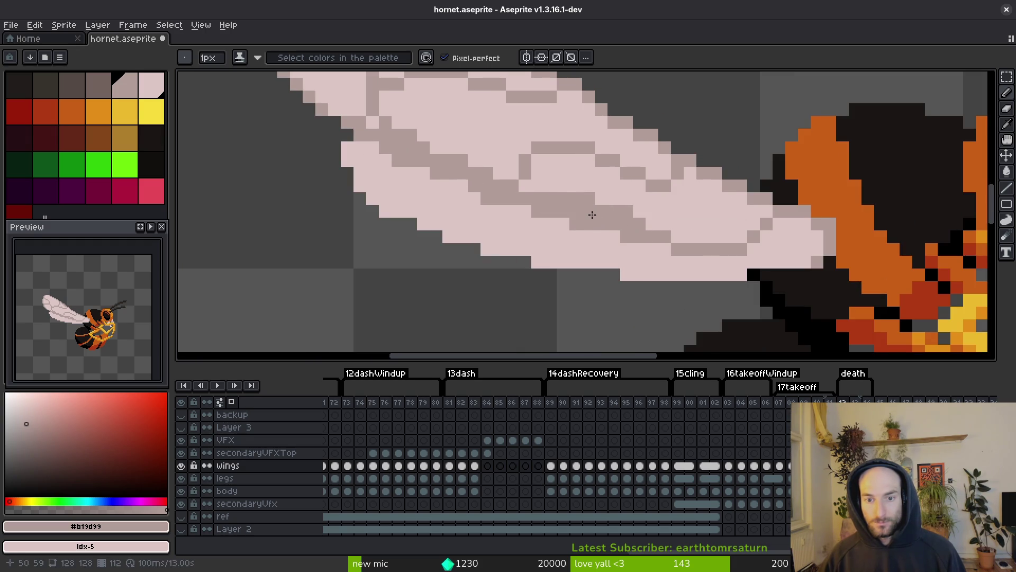
pyautogui.press('e')
pyautogui.keyDown('alt'); pyautogui.click(614, 249); pyautogui.keyUp('alt')
pyautogui.press('b')
pyautogui.click(575, 224)
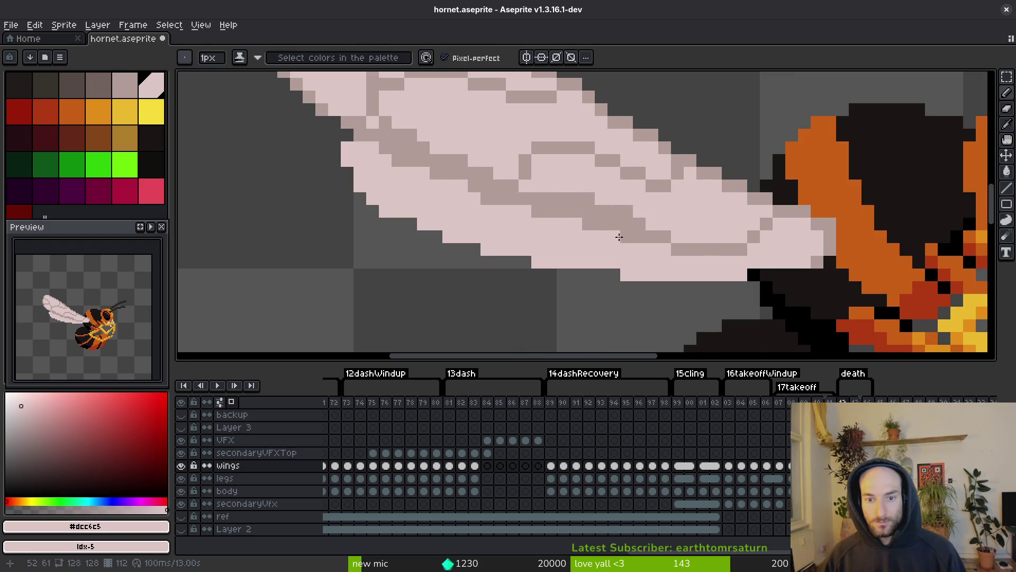
# Step: Sample the darker vein colour for the Pencil and save hornet.aseprite
pyautogui.press('e')
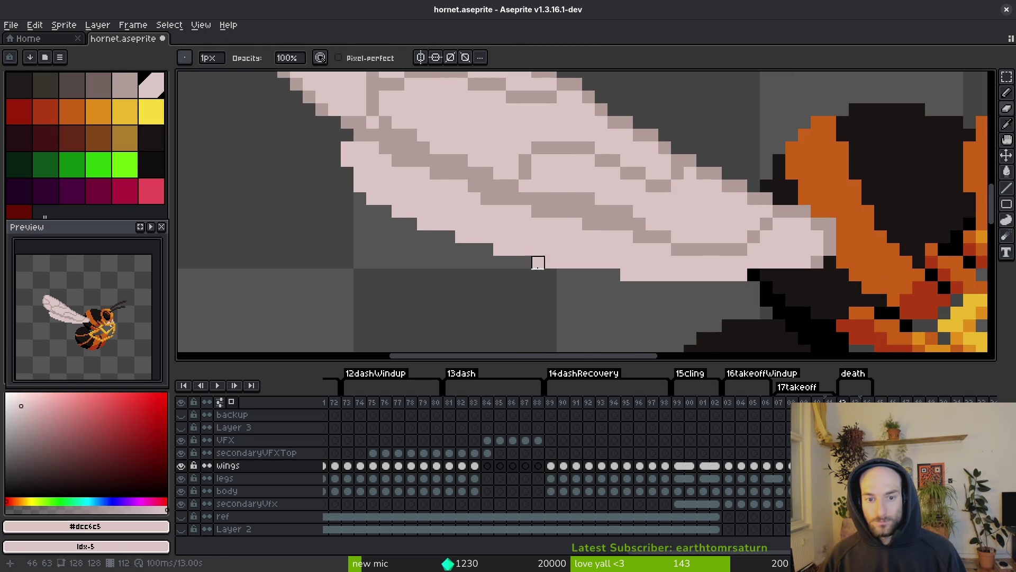
pyautogui.scroll(-5, 704, 307)
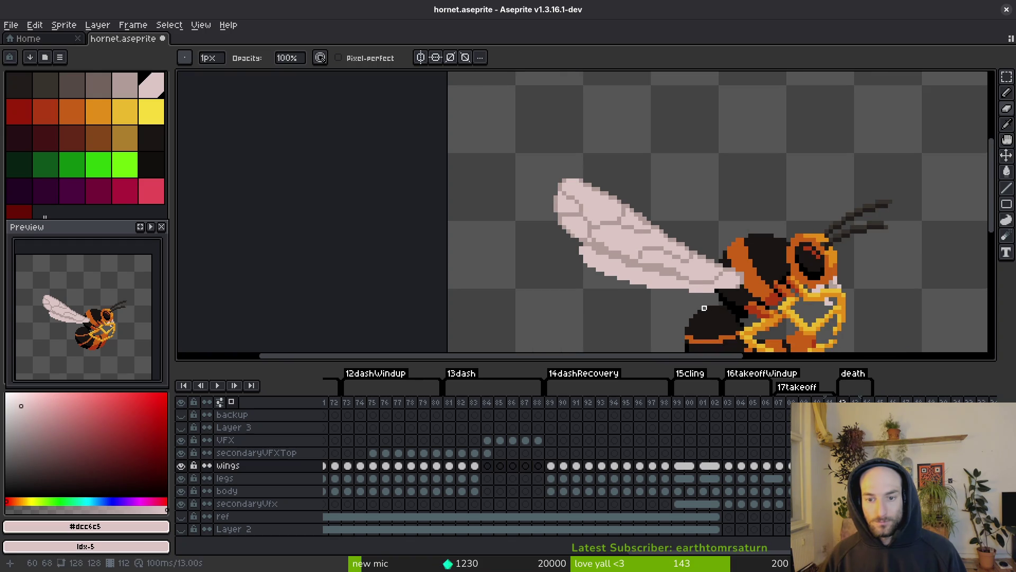
pyautogui.scroll(5, 704, 307)
pyautogui.keyDown('alt'); pyautogui.click(740, 243); pyautogui.keyUp('alt')
pyautogui.press('b')
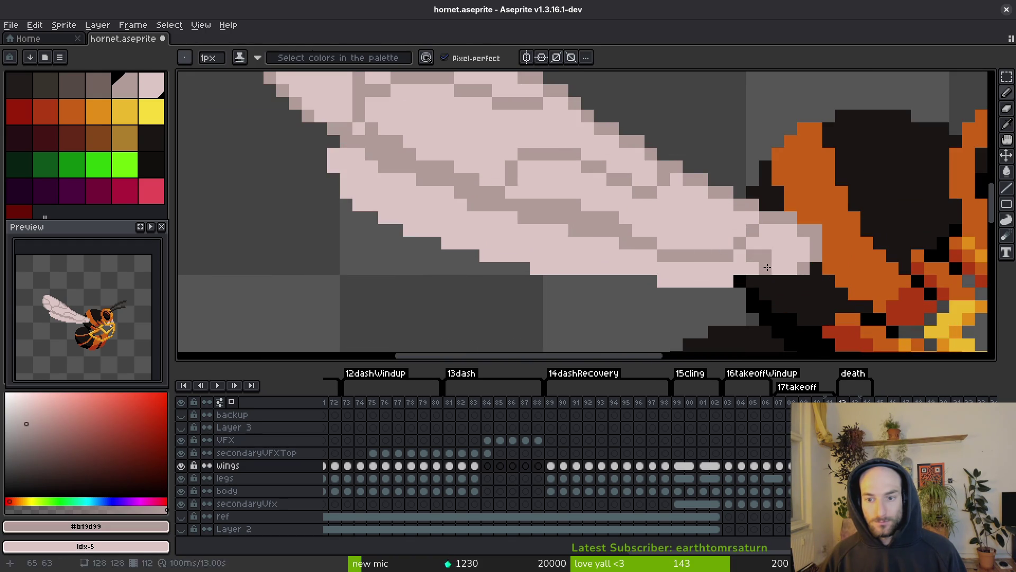
pyautogui.hotkey('ctrl', 's')
pyautogui.scroll(-5, 796, 271)
pyautogui.scroll(4, 717, 276)
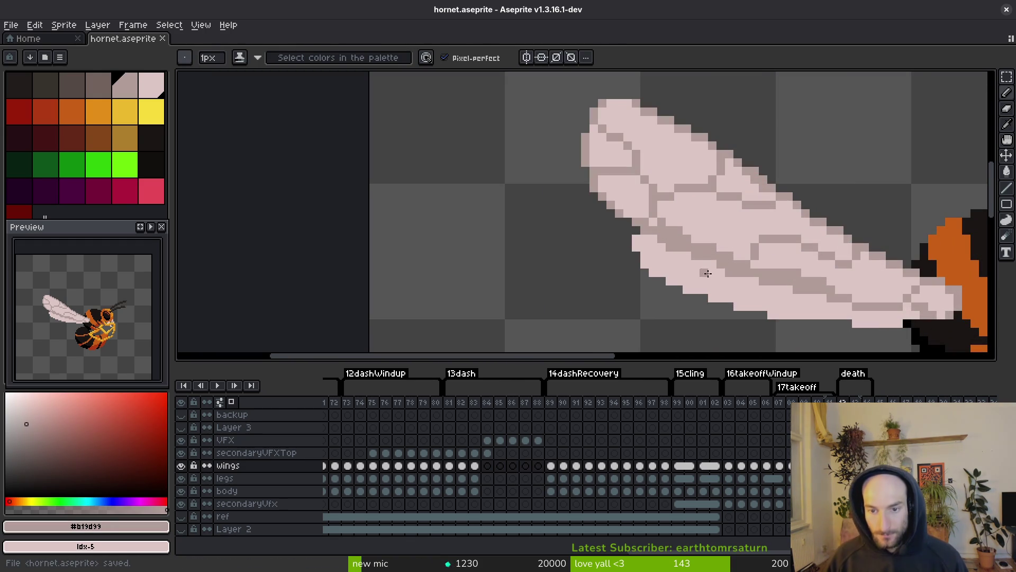
# Step: Paint light pink pixels on the wing's lower edge, then restore the darker vein colour
pyautogui.keyDown('alt'); pyautogui.click(737, 276); pyautogui.keyUp('alt')
pyautogui.click(736, 275)
pyautogui.keyDown('alt'); pyautogui.click(737, 266); pyautogui.keyUp('alt')
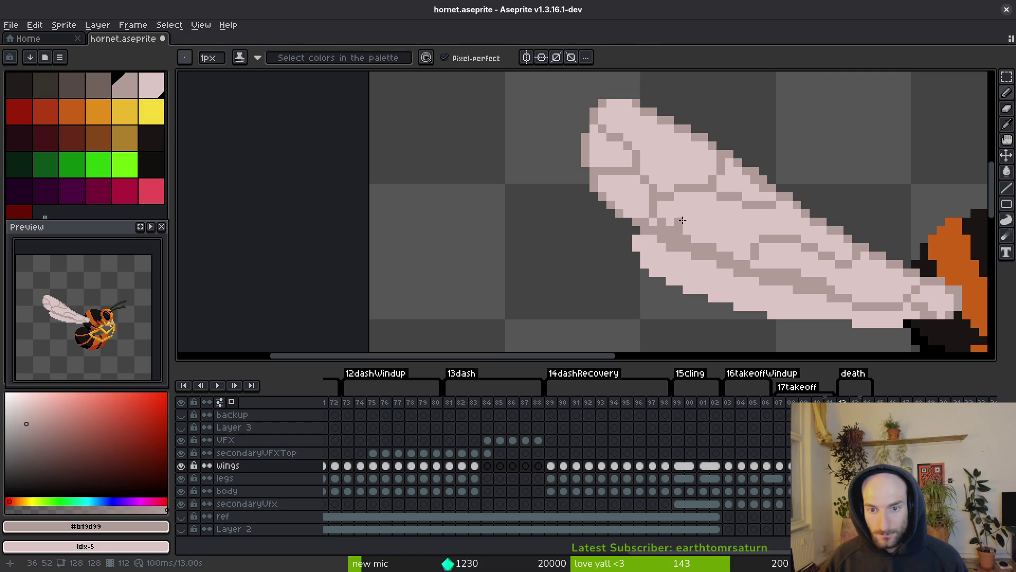
pyautogui.press('x')
pyautogui.click(703, 256)
pyautogui.keyDown('alt'); pyautogui.click(712, 267); pyautogui.keyUp('alt')
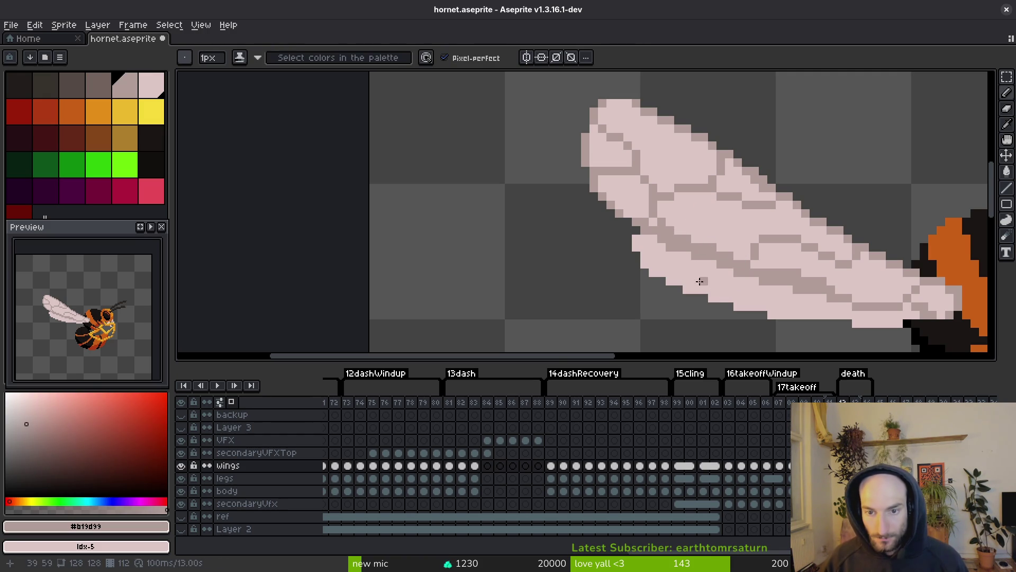
pyautogui.scroll(4, 701, 282)
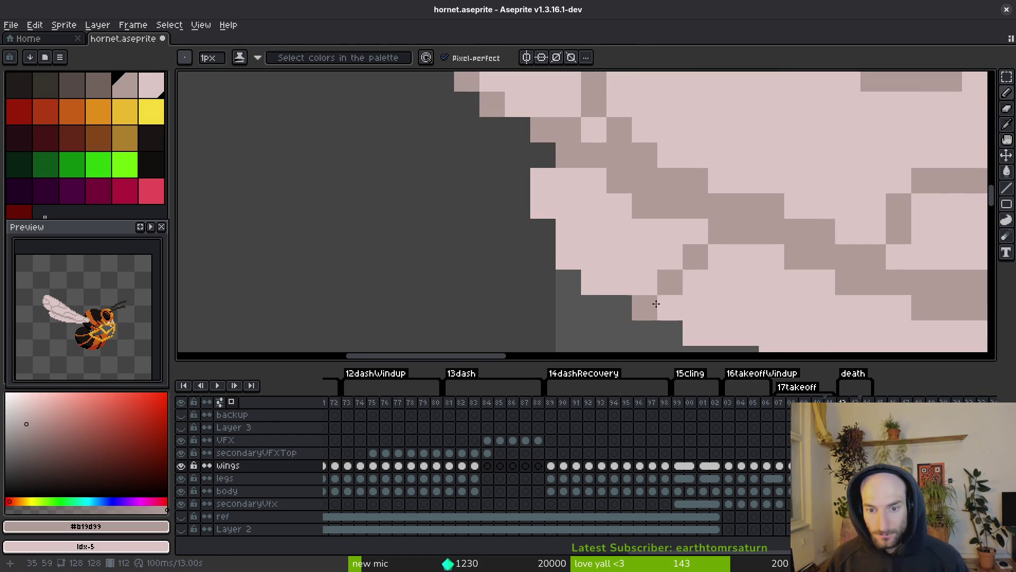
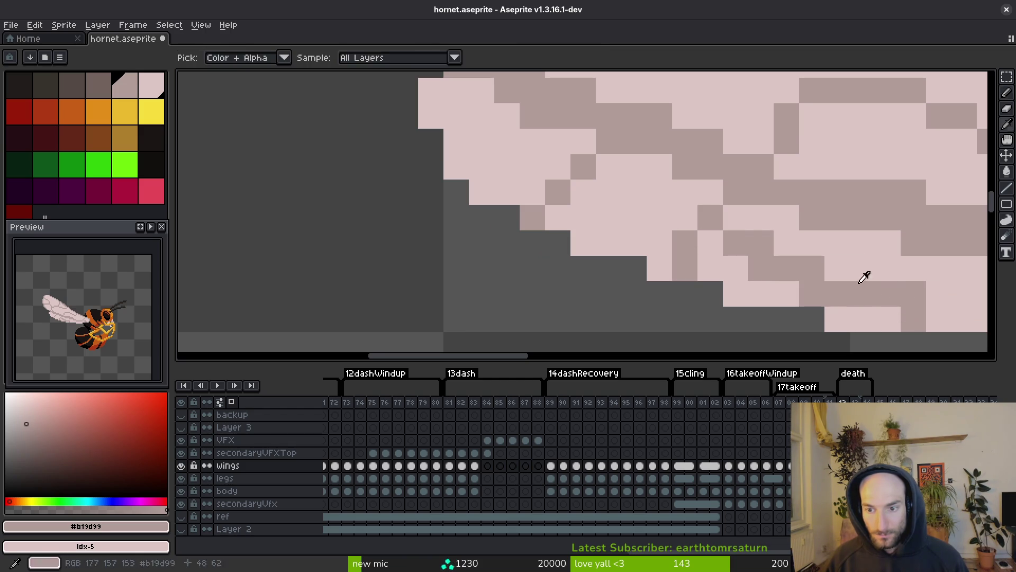
# Step: Touch up the wing's lower-edge pixels in the light wing colour, then test Pixel-perfect off and on
pyautogui.keyDown('alt'); pyautogui.click(813, 269); pyautogui.keyUp('alt')
pyautogui.moveTo(813, 269); pyautogui.dragTo(813, 295)
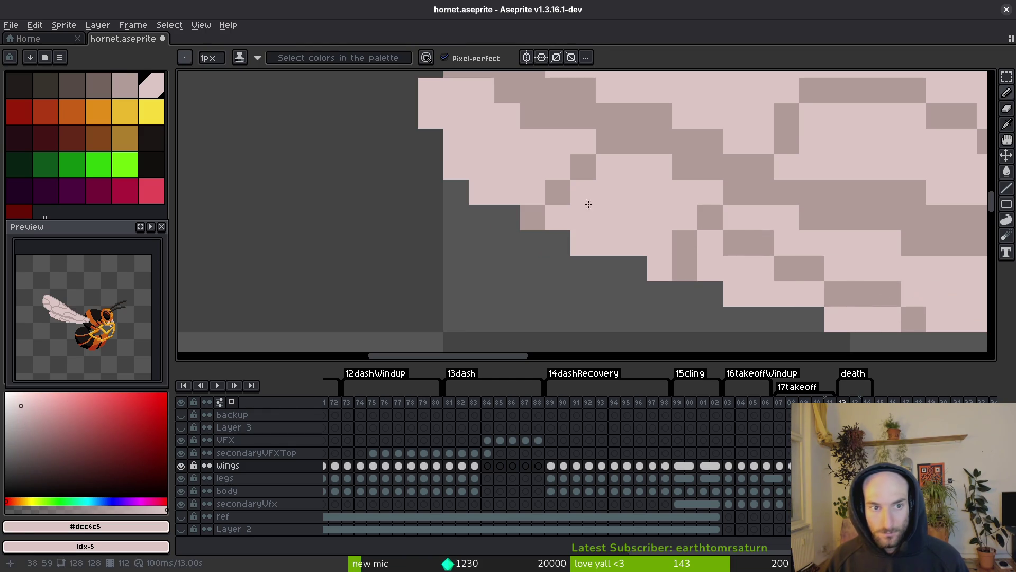
pyautogui.click(470, 59)
pyautogui.moveTo(352, 137)
pyautogui.mouseDown()
pyautogui.moveTo(278, 244)
pyautogui.moveTo(277, 268)
pyautogui.mouseUp()
pyautogui.hotkey('ctrl', 'z')
pyautogui.click(476, 58)
pyautogui.moveTo(359, 132); pyautogui.dragTo(296, 305)
pyautogui.hotkey('ctrl', 'z')
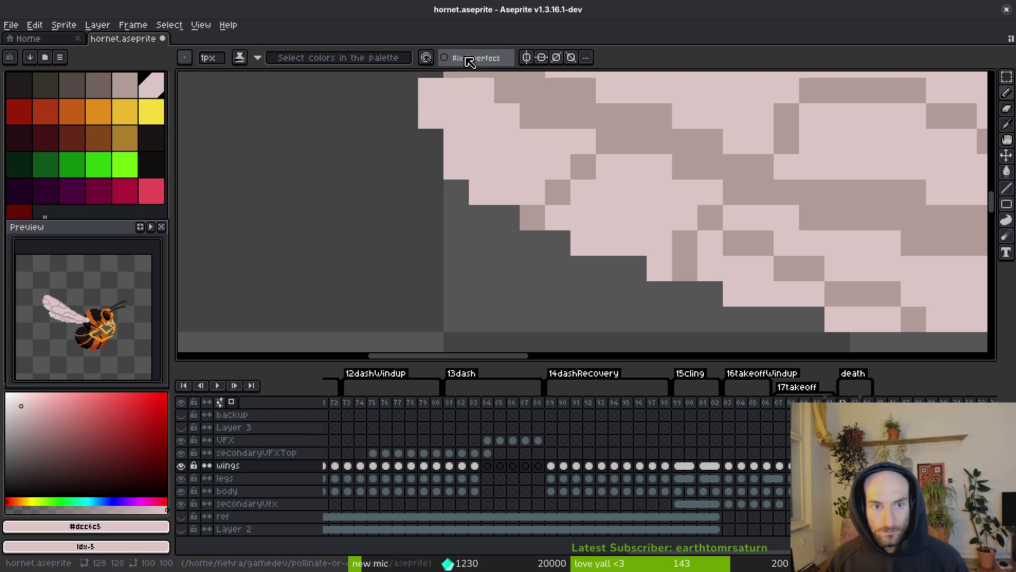
# Step: Switch the ink from Shading to Simple Ink, remove the stray pink pixel, and save
pyautogui.click(241, 59)
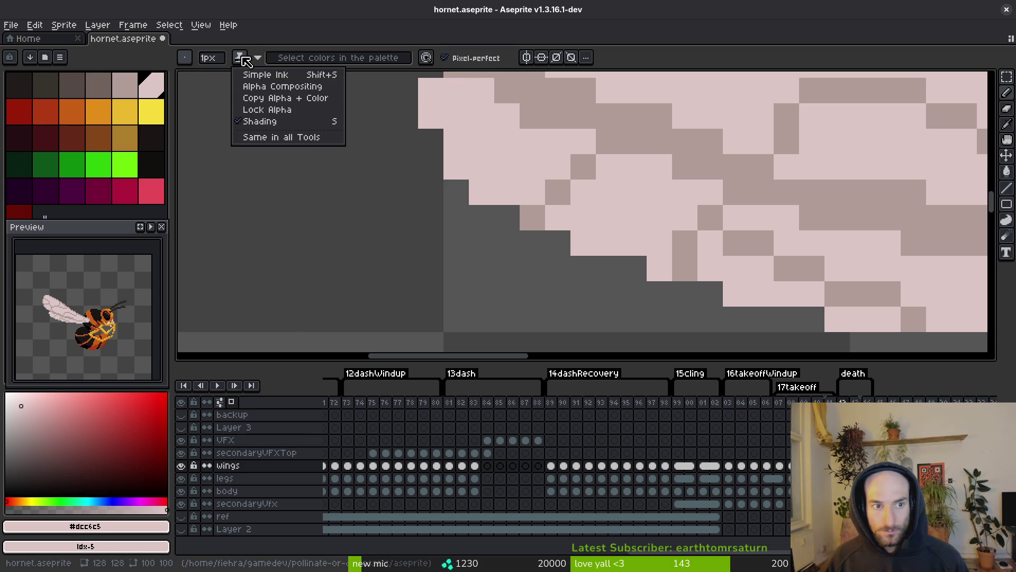
pyautogui.click(267, 86)
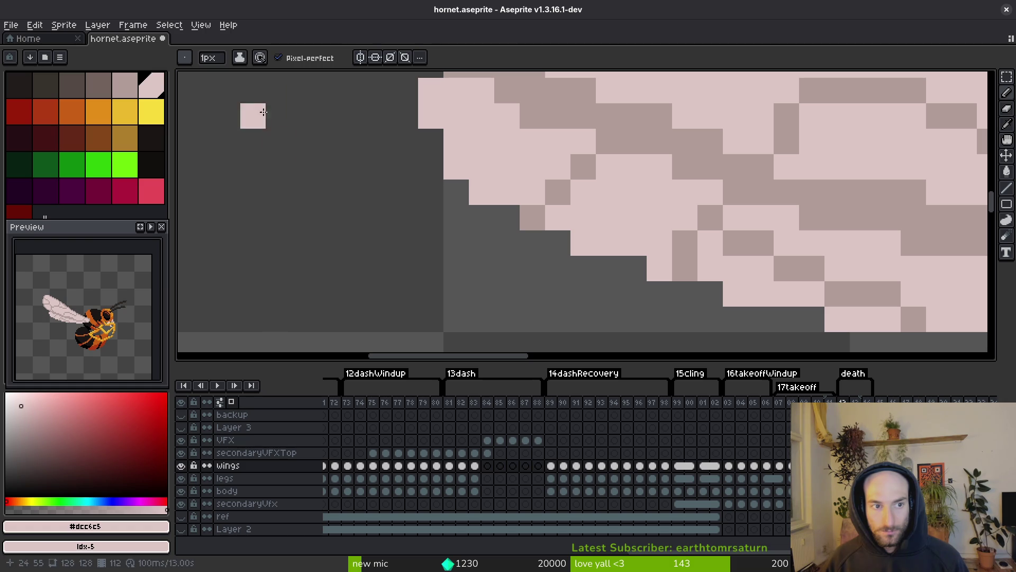
pyautogui.click(184, 58)
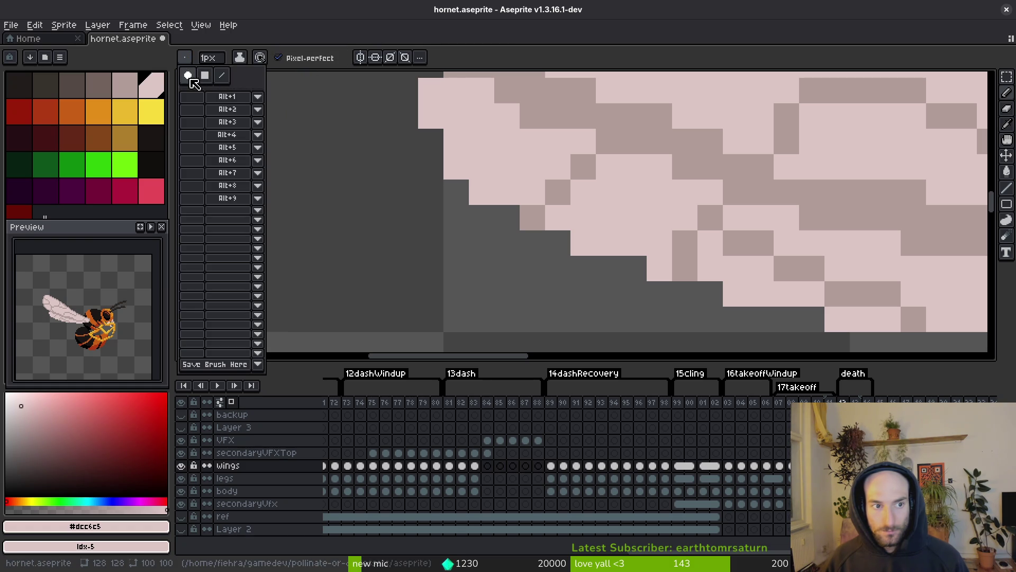
pyautogui.click(355, 141)
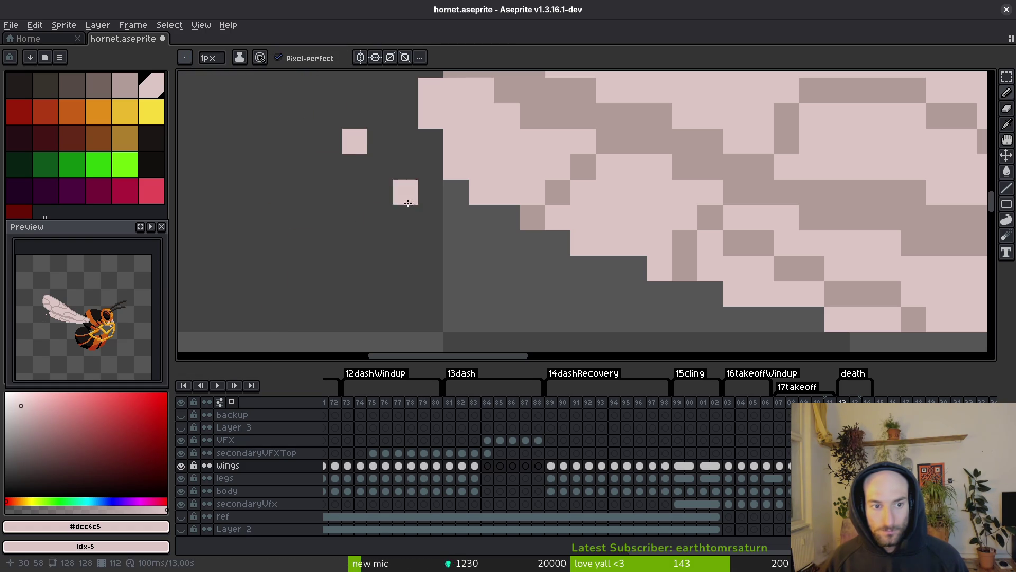
pyautogui.hotkey('ctrl', 'z')
pyautogui.hotkey('ctrl', 's')
pyautogui.scroll(-5, 709, 279)
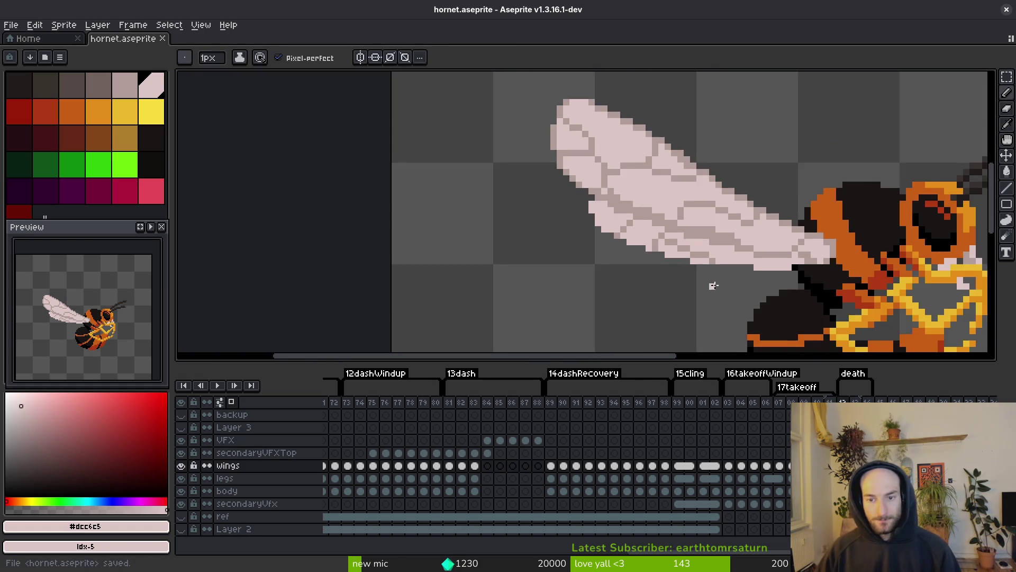
# Step: Sample the darker vein colour from the wing and save the hornet sprite
pyautogui.scroll(2, 684, 274)
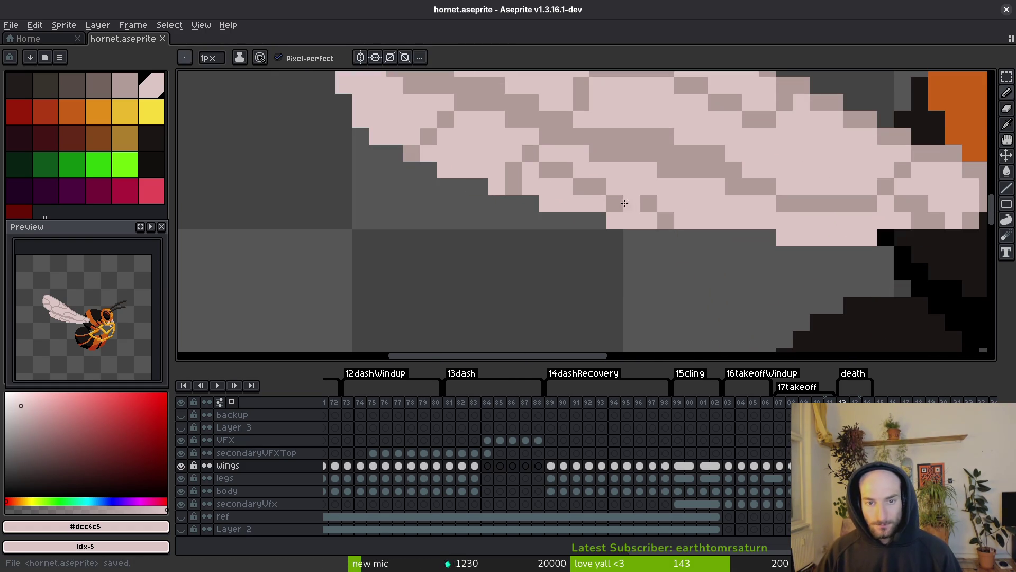
pyautogui.click(519, 174)
pyautogui.scroll(-4, 545, 207)
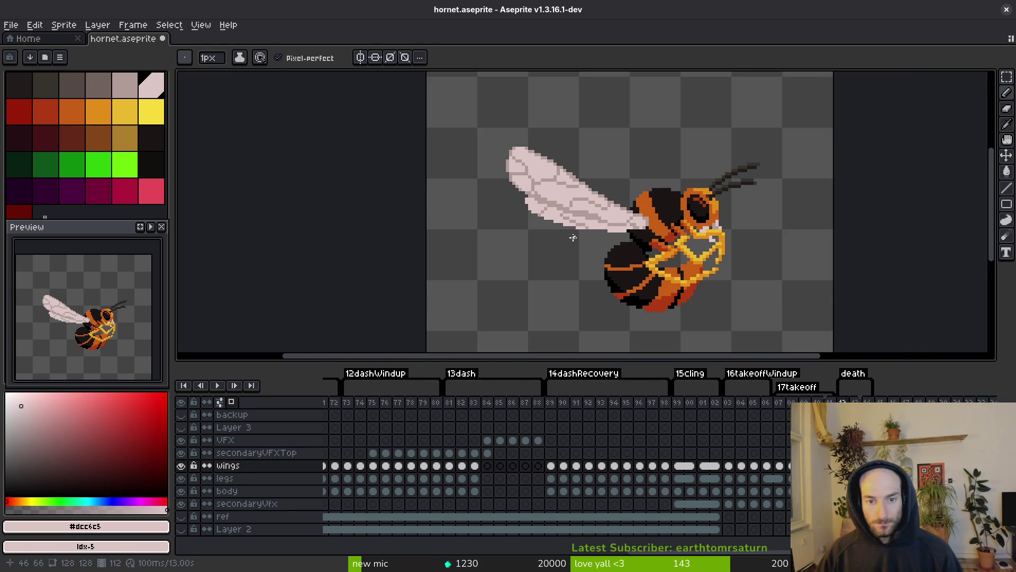
pyautogui.hotkey('ctrl', 's')
pyautogui.scroll(4, 581, 234)
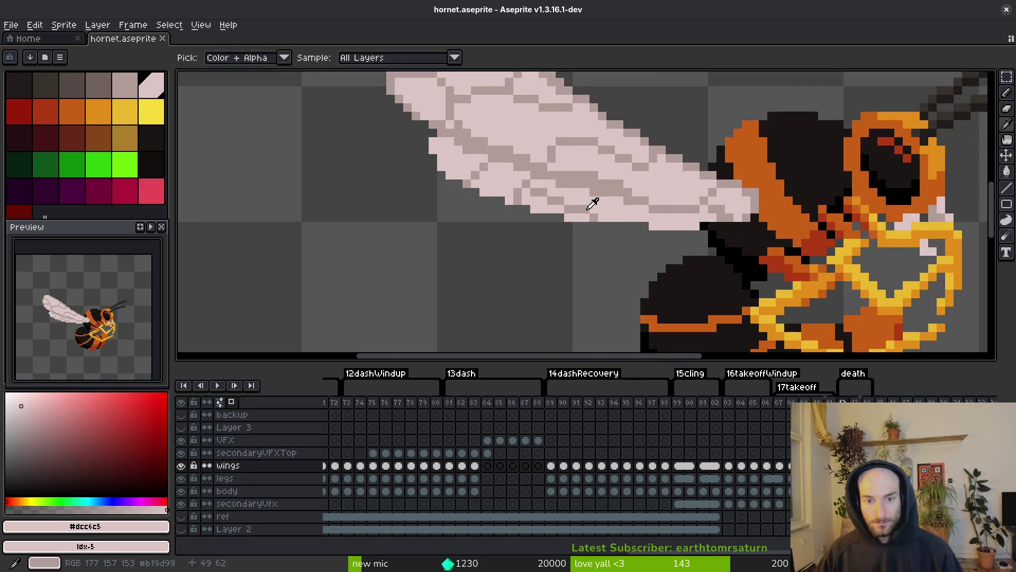
pyautogui.keyDown('alt'); pyautogui.click(630, 210); pyautogui.keyUp('alt')
pyautogui.scroll(-4, 630, 222)
pyautogui.hotkey('ctrl', 's')
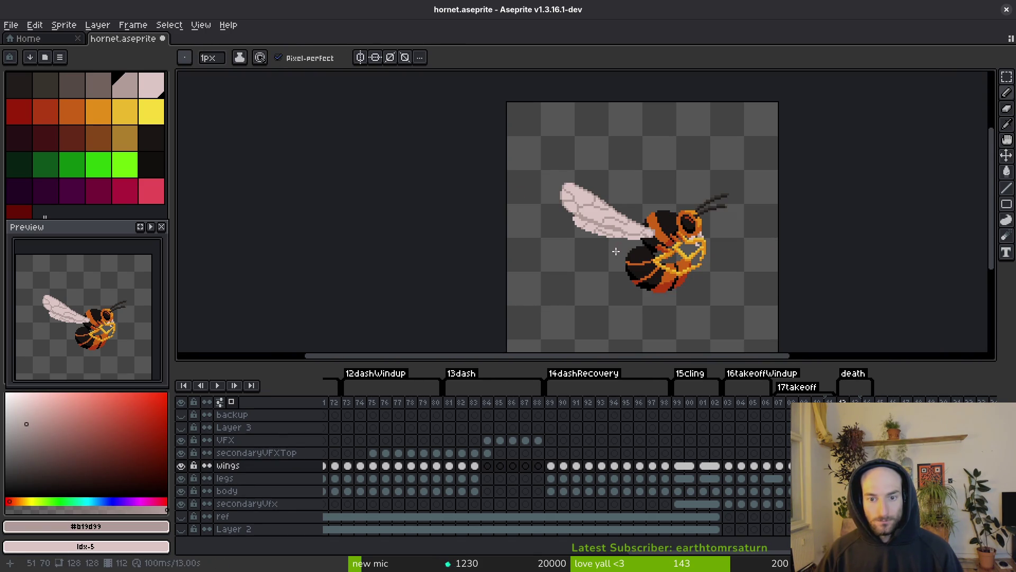
# Step: Draw a diagonal vein-coloured line rising from the wing base, then undo it
pyautogui.scroll(-1, 620, 250)
pyautogui.scroll(4, 605, 232)
pyautogui.press('alt')
pyautogui.scroll(2, 651, 232)
pyautogui.moveTo(730, 296)
pyautogui.mouseDown()
pyautogui.moveTo(685, 258)
pyautogui.moveTo(627, 164)
pyautogui.mouseUp()
pyautogui.scroll(-1, 725, 315)
pyautogui.scroll(-1, 705, 289)
pyautogui.hotkey('ctrl', 'z')
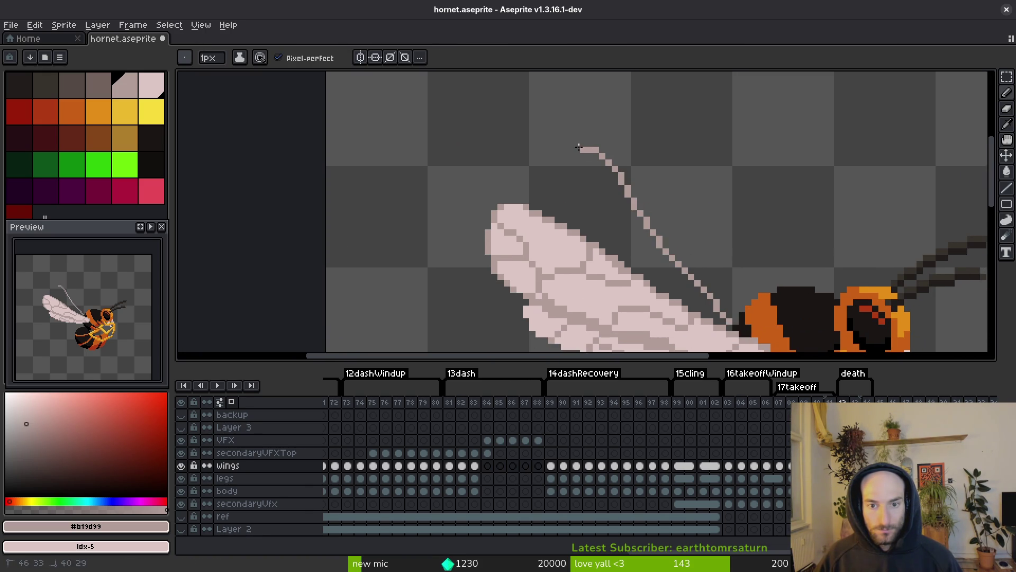
# Step: Start the raised wing outline with a pixel and its vertical back edge
pyautogui.click(576, 174)
pyautogui.scroll(1, 574, 172)
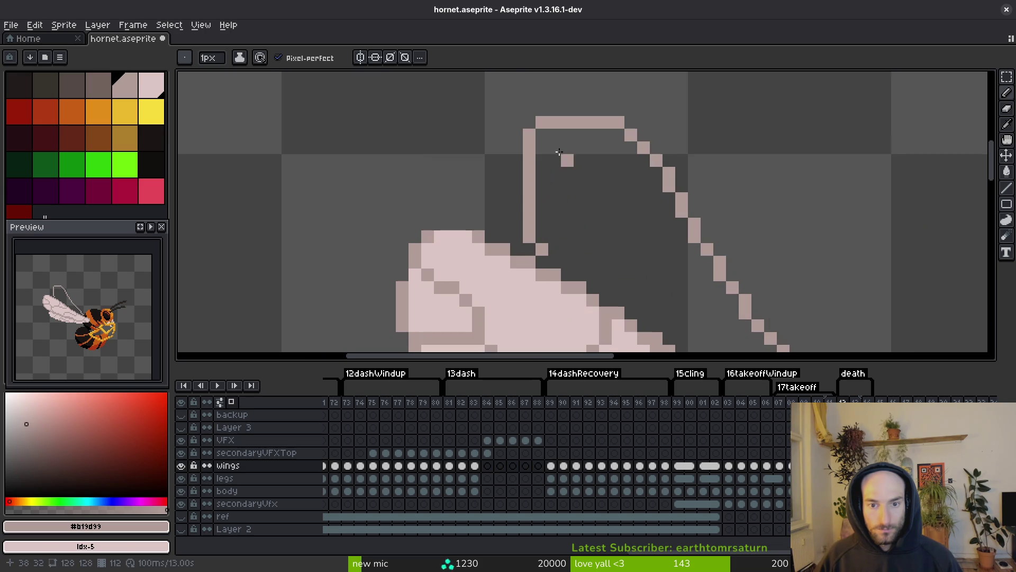
pyautogui.moveTo(521, 155); pyautogui.dragTo(521, 209)
pyautogui.scroll(1, 522, 212)
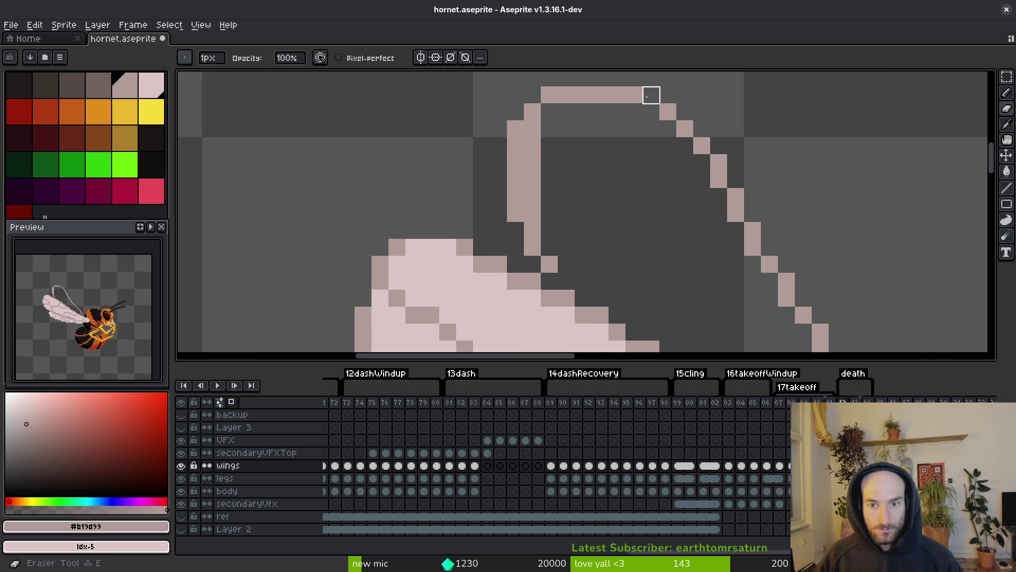
pyautogui.scroll(-1, 724, 208)
pyautogui.scroll(-2, 723, 208)
# Step: Try a dark grey-brown fill inside the raised wing, then undo it
pyautogui.press('[')
pyautogui.press('g')
pyautogui.click(684, 227)
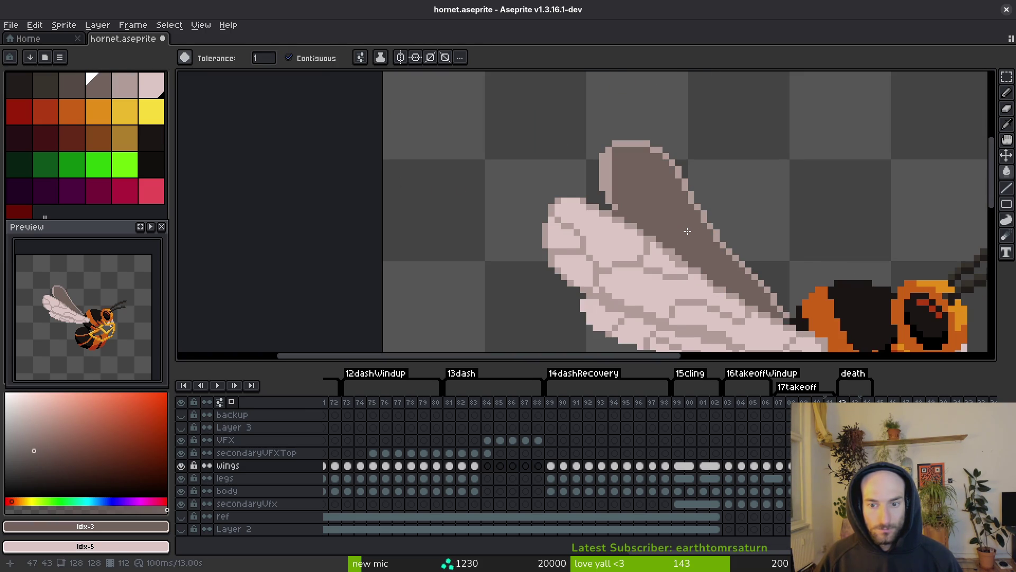
pyautogui.hotkey('ctrl', 'z')
pyautogui.scroll(1, 718, 237)
# Step: Lasso the raised wing and replace its outline colour with darker #71625d
pyautogui.press('q')
pyautogui.moveTo(650, 112)
pyautogui.mouseDown()
pyautogui.moveTo(566, 86)
pyautogui.moveTo(561, 185)
pyautogui.moveTo(659, 236)
pyautogui.moveTo(782, 324)
pyautogui.moveTo(733, 234)
pyautogui.mouseUp()
pyautogui.keyDown('alt'); pyautogui.click(726, 232); pyautogui.keyUp('alt')
pyautogui.rightClick(731, 233)
pyautogui.hotkey('shift', 'r')
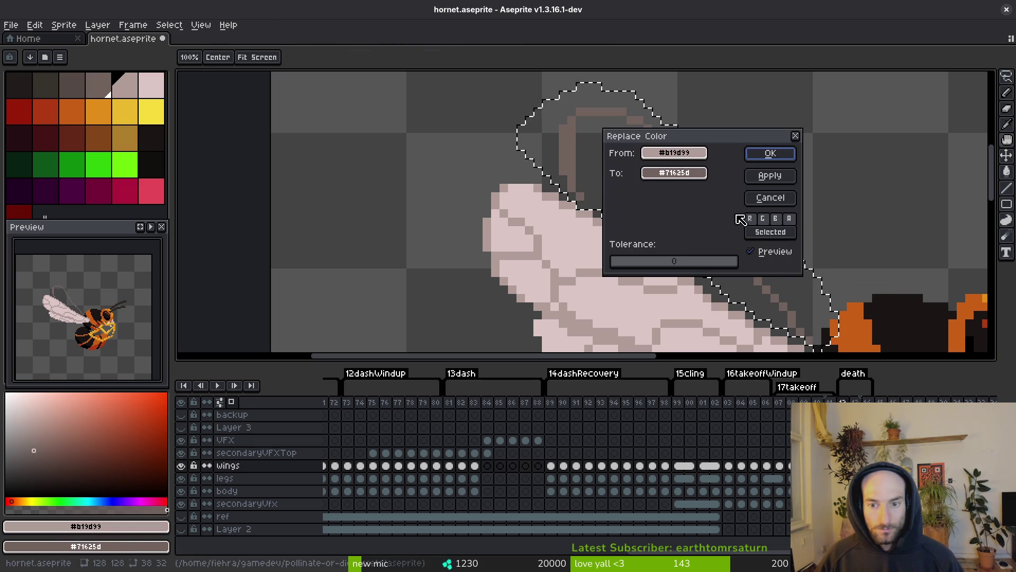
pyautogui.click(771, 154)
pyautogui.hotkey('ctrl', 'd')
# Step: Bucket-fill the raised wing's interior and begin dark #71625d pixels along the wing overlap
pyautogui.press('g')
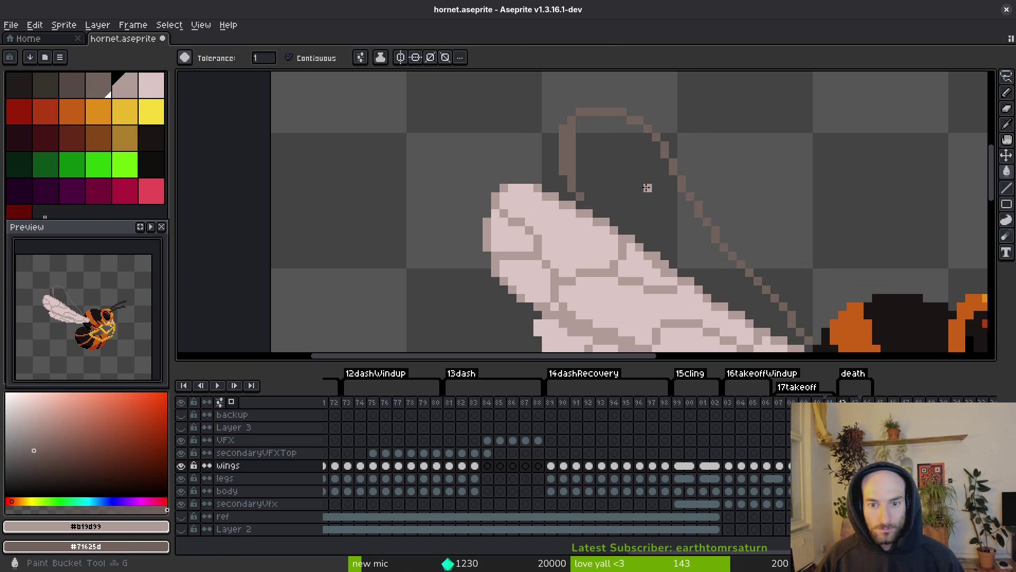
pyautogui.click(645, 185)
pyautogui.scroll(-2, 665, 223)
pyautogui.scroll(-1, 672, 239)
pyautogui.scroll(3, 663, 239)
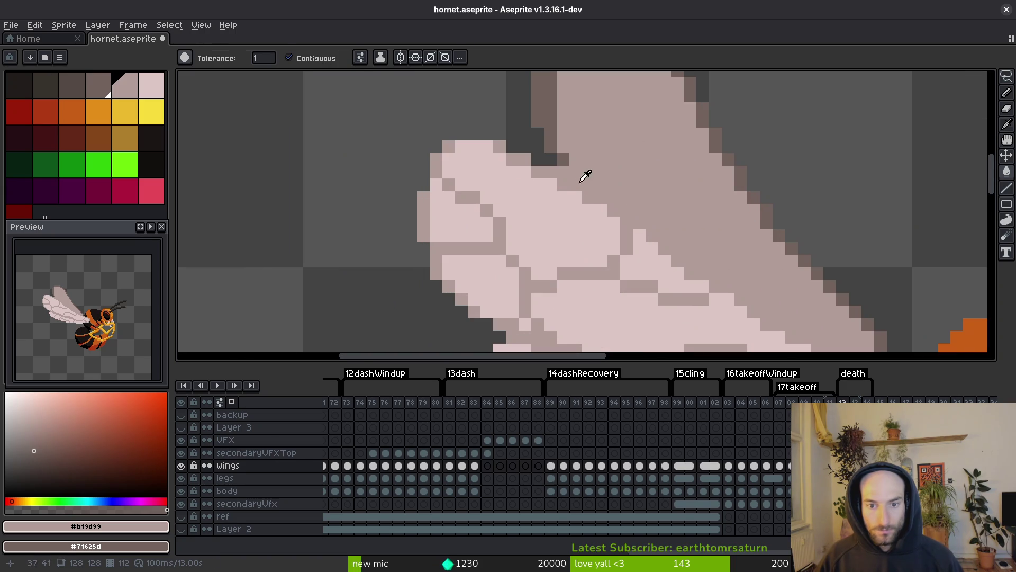
pyautogui.keyDown('alt'); pyautogui.click(534, 154); pyautogui.keyUp('alt')
pyautogui.press('b')
pyautogui.moveTo(575, 171); pyautogui.dragTo(623, 203)
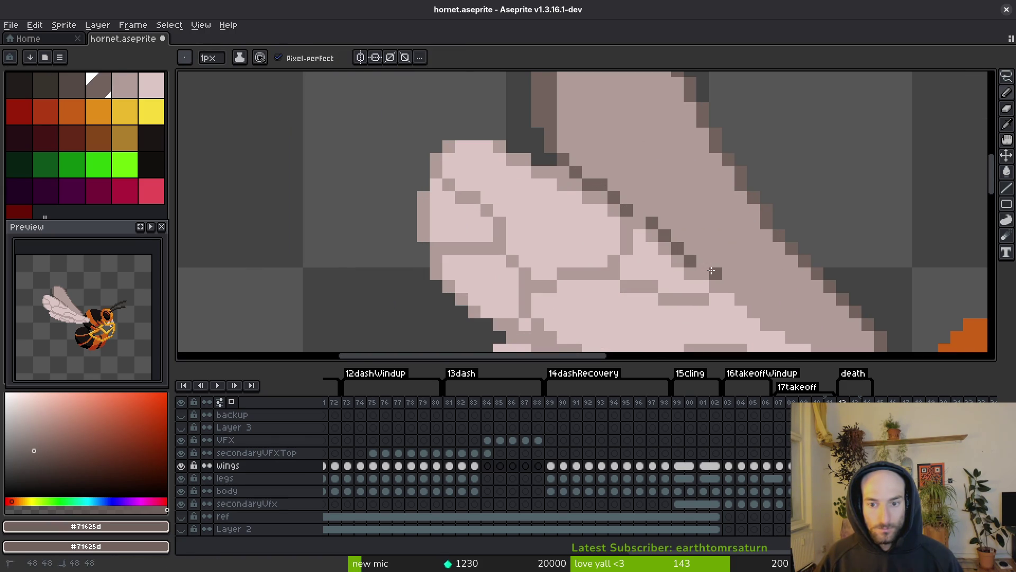
# Step: Extend the dark diagonal line down along the overlapping wing edge
pyautogui.click(754, 288)
pyautogui.moveTo(758, 288); pyautogui.dragTo(664, 202)
pyautogui.click(661, 214)
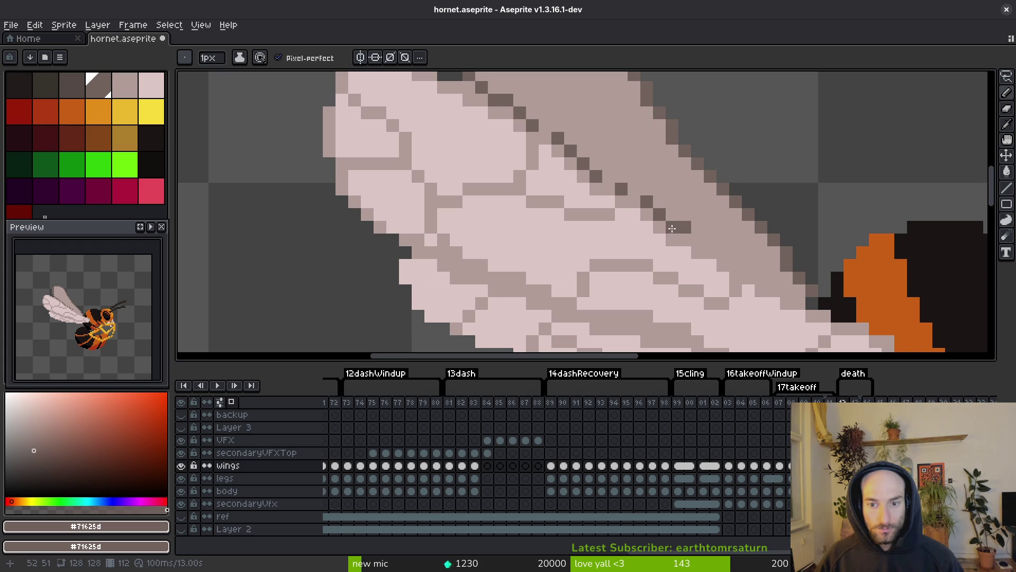
pyautogui.moveTo(727, 256); pyautogui.dragTo(745, 271)
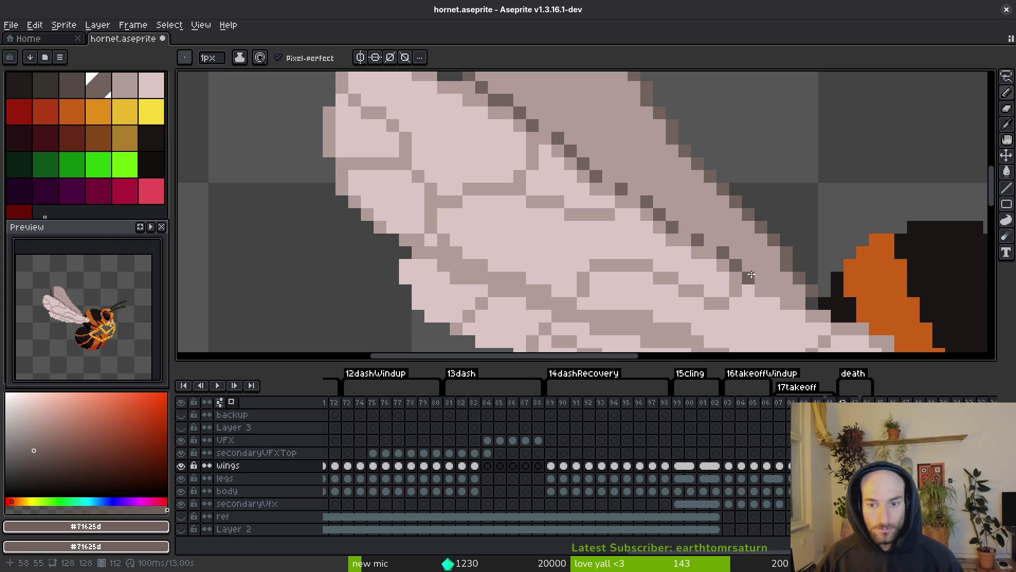
pyautogui.click(788, 287)
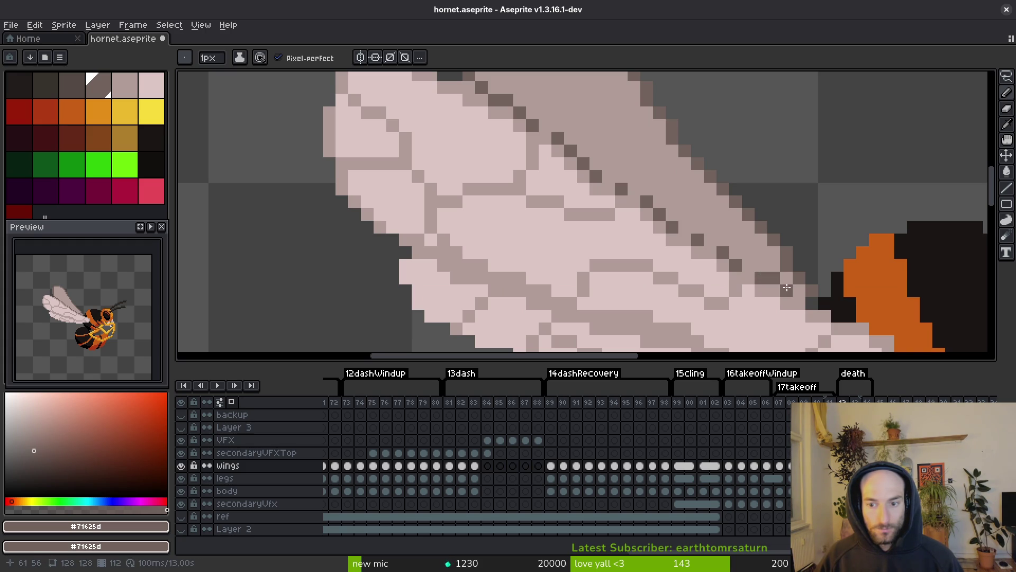
pyautogui.click(748, 265)
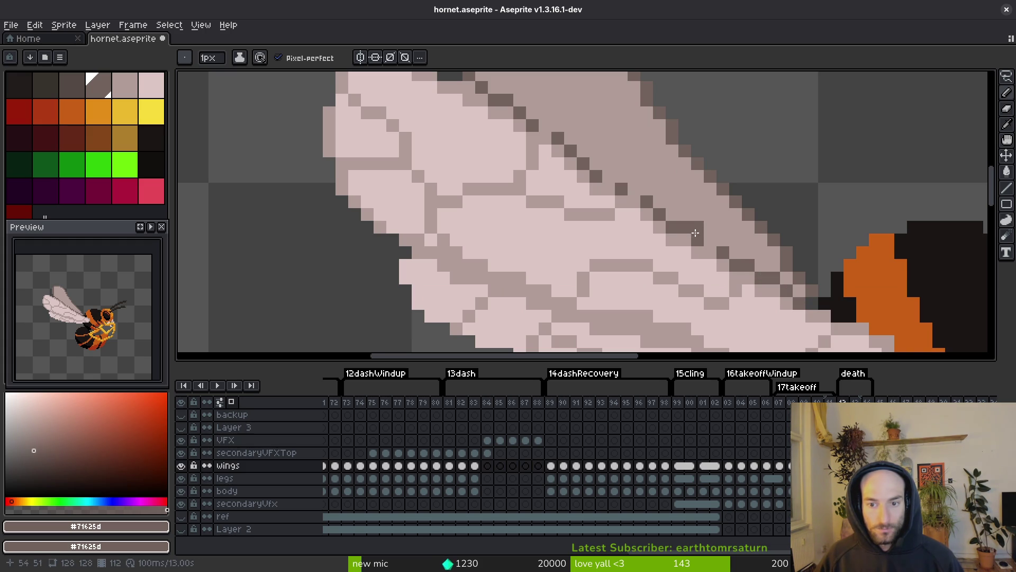
# Step: Zoom out to check the sprite and sample the lighter vein colour
pyautogui.scroll(-5, 714, 242)
pyautogui.scroll(5, 697, 219)
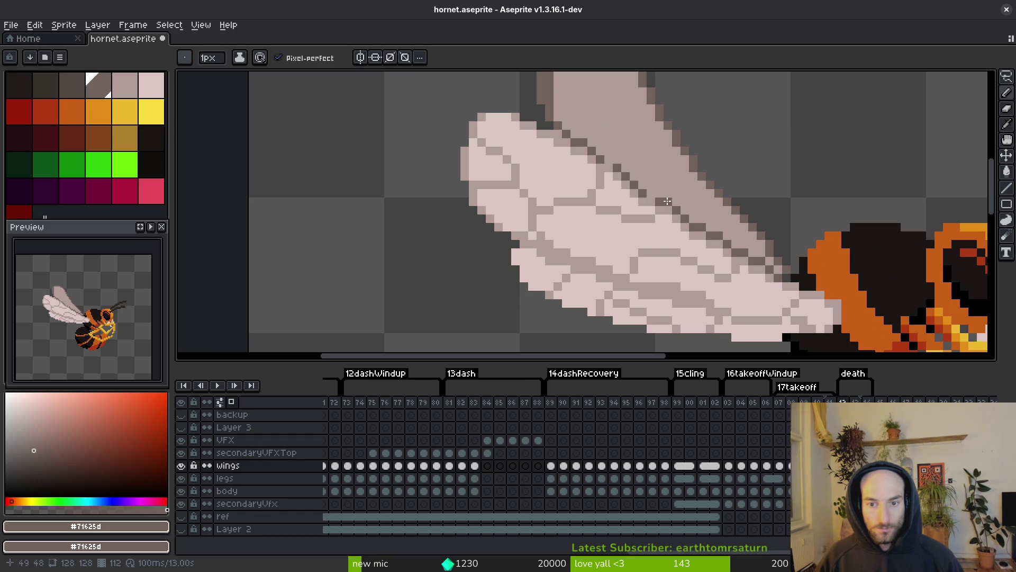
pyautogui.scroll(-5, 624, 143)
pyautogui.scroll(6, 614, 211)
pyautogui.keyDown('alt'); pyautogui.click(594, 208); pyautogui.keyUp('alt')
pyautogui.scroll(-3, 597, 148)
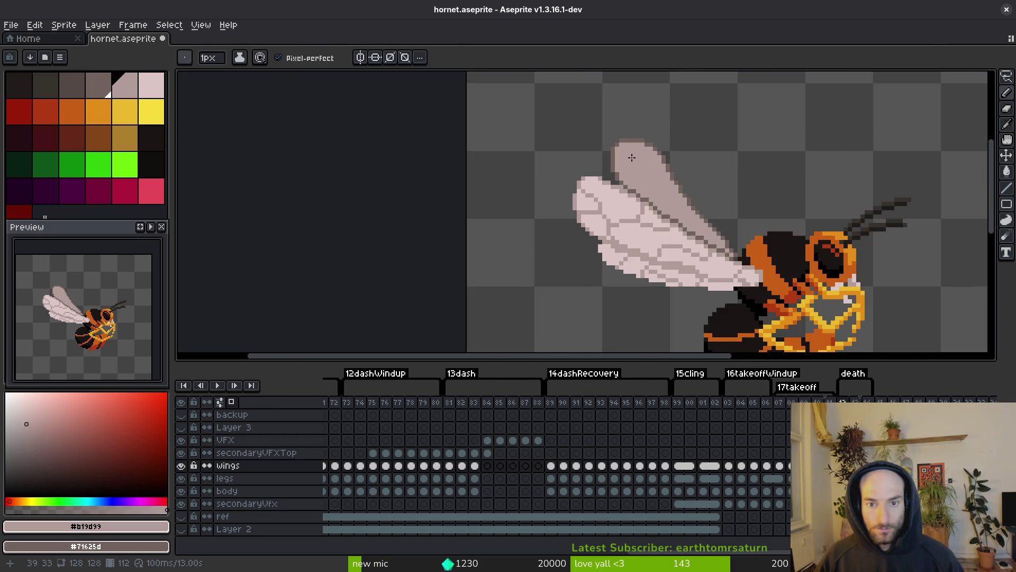
pyautogui.scroll(2, 644, 187)
pyautogui.scroll(-5, 657, 224)
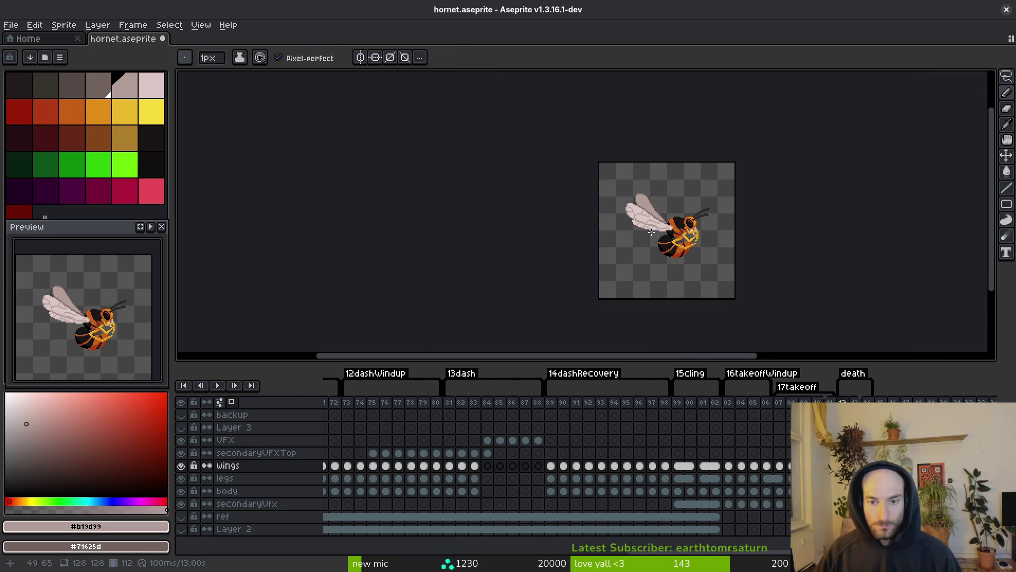
pyautogui.scroll(5, 651, 232)
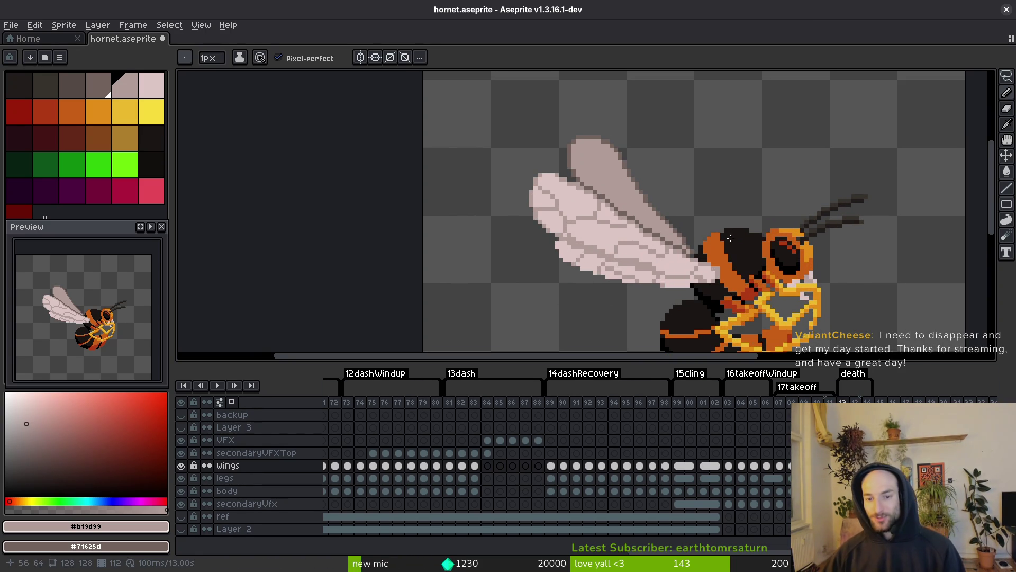
# Step: Sample the dark outline and lighter vein colours from the wing, then save
pyautogui.scroll(3, 648, 257)
pyautogui.keyDown('alt'); pyautogui.click(570, 214); pyautogui.keyUp('alt')
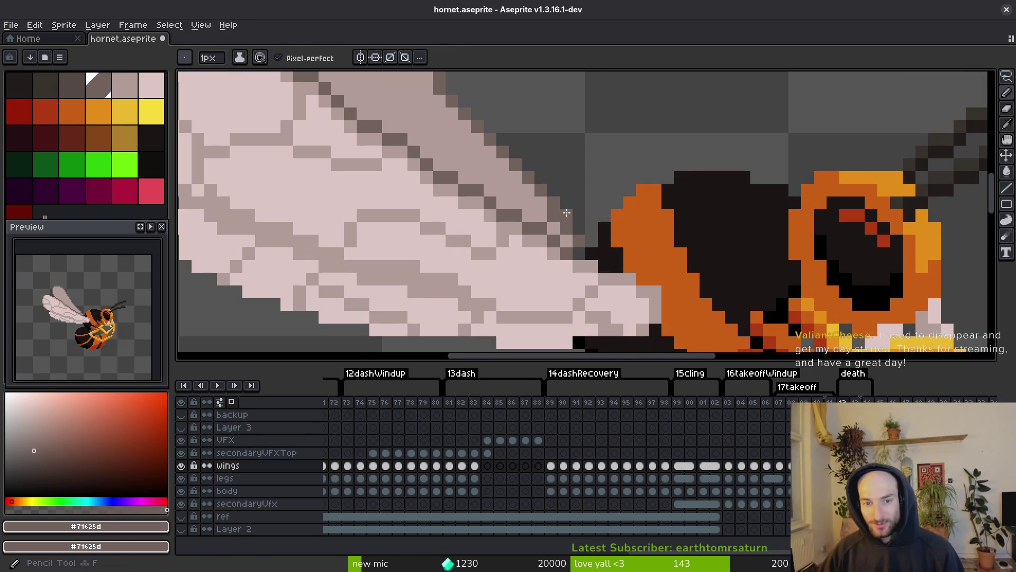
pyautogui.keyDown('alt'); pyautogui.click(554, 220); pyautogui.keyUp('alt')
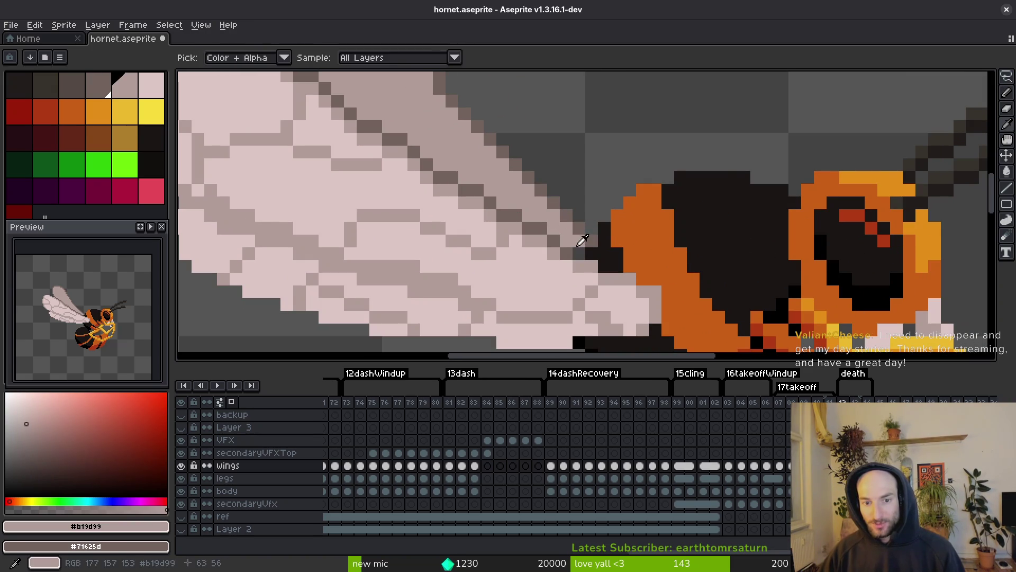
pyautogui.scroll(-3, 568, 246)
pyautogui.scroll(4, 568, 246)
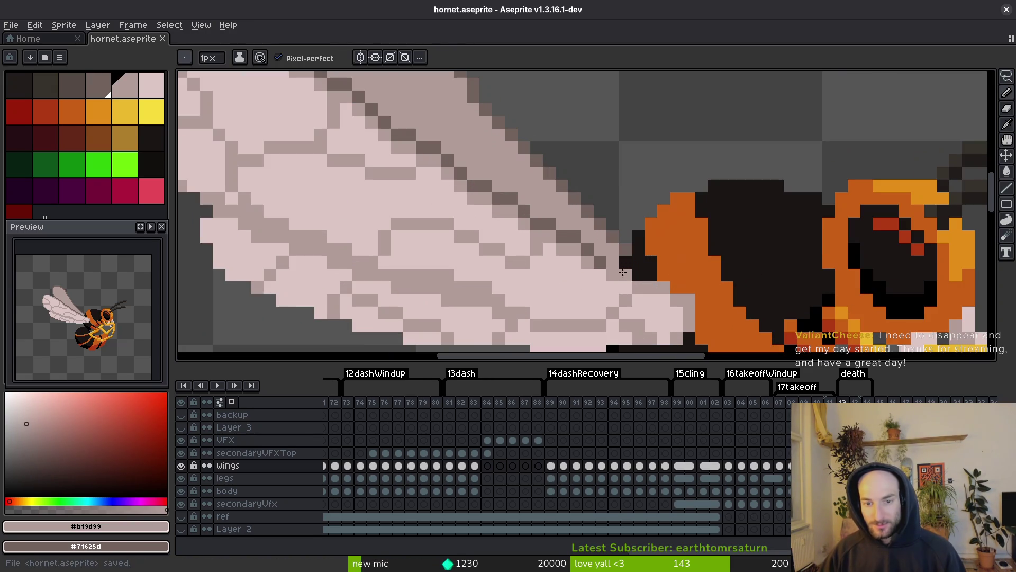
pyautogui.keyDown('alt'); pyautogui.click(614, 261); pyautogui.keyUp('alt')
pyautogui.hotkey('ctrl', 's')
pyautogui.scroll(-3, 614, 262)
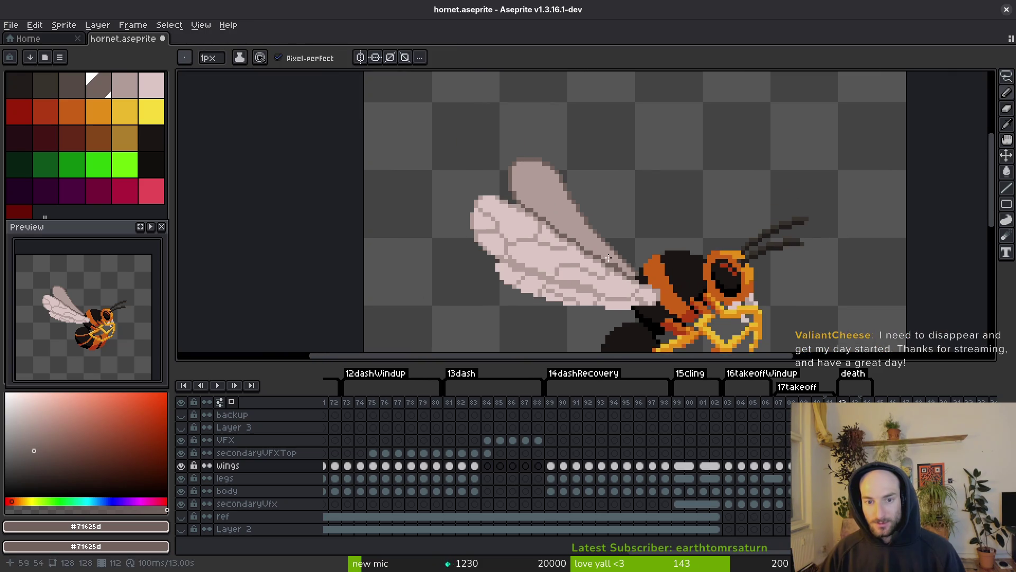
pyautogui.scroll(4, 468, 111)
# Step: Draw a dark vein line down the upper wing, alternating light and dark wing colours
pyautogui.moveTo(509, 110)
pyautogui.mouseDown()
pyautogui.moveTo(484, 137)
pyautogui.moveTo(520, 200)
pyautogui.mouseUp()
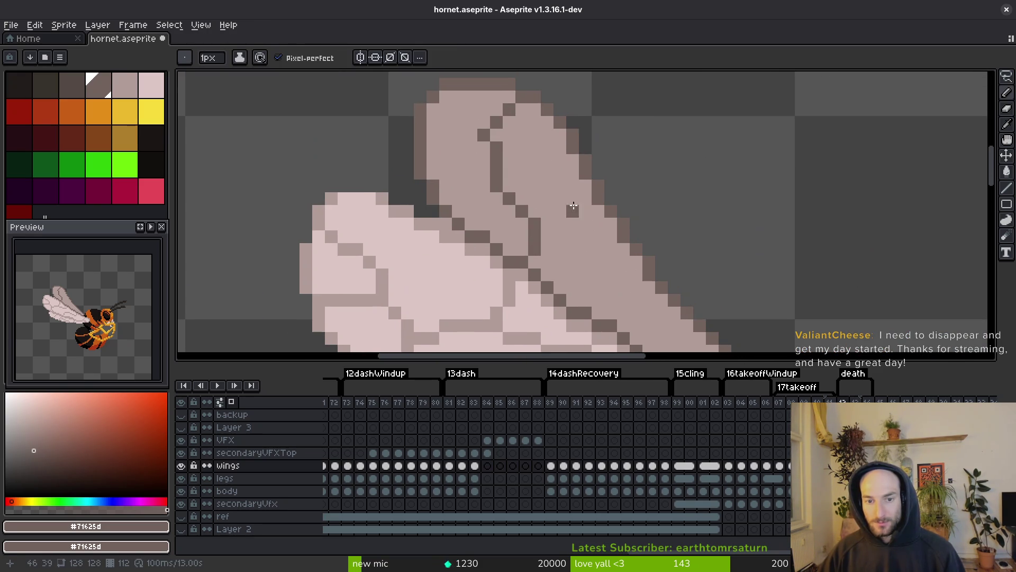
pyautogui.scroll(-1, 548, 259)
pyautogui.scroll(1, 513, 183)
pyautogui.scroll(-2, 532, 197)
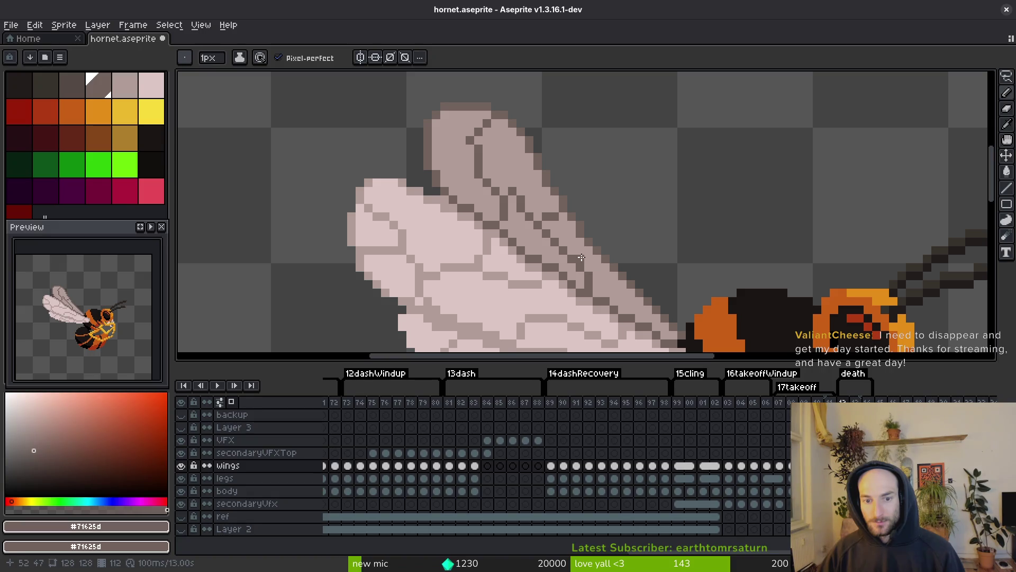
pyautogui.keyDown('alt'); pyautogui.click(581, 269); pyautogui.keyUp('alt')
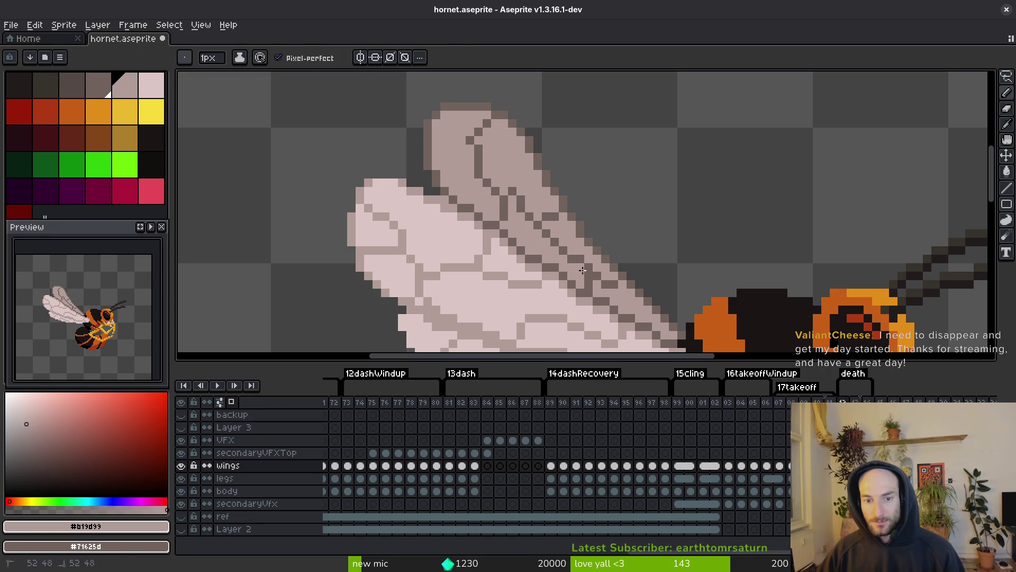
pyautogui.keyDown('alt'); pyautogui.click(604, 281); pyautogui.keyUp('alt')
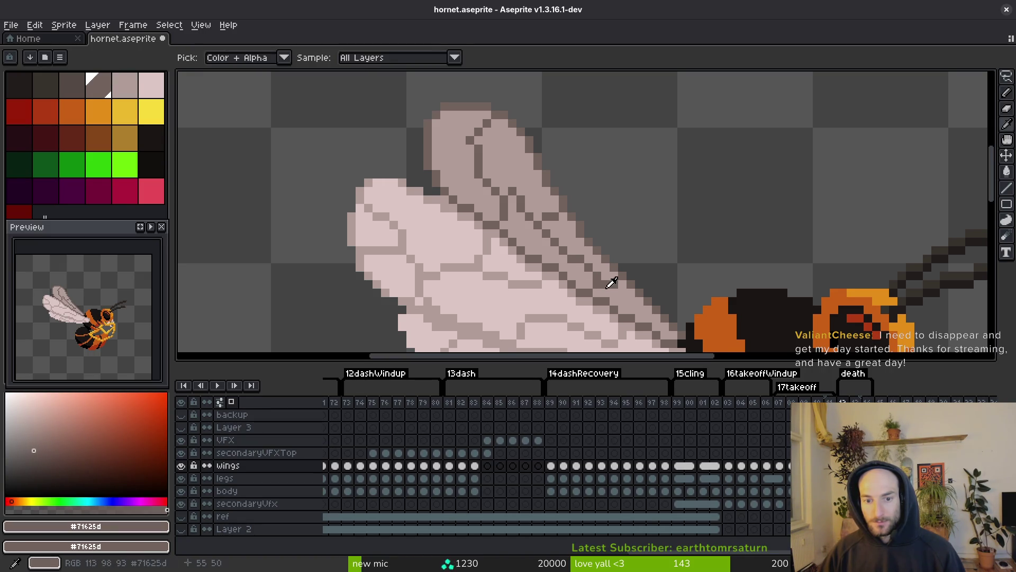
pyautogui.keyDown('alt'); pyautogui.click(615, 288); pyautogui.keyUp('alt')
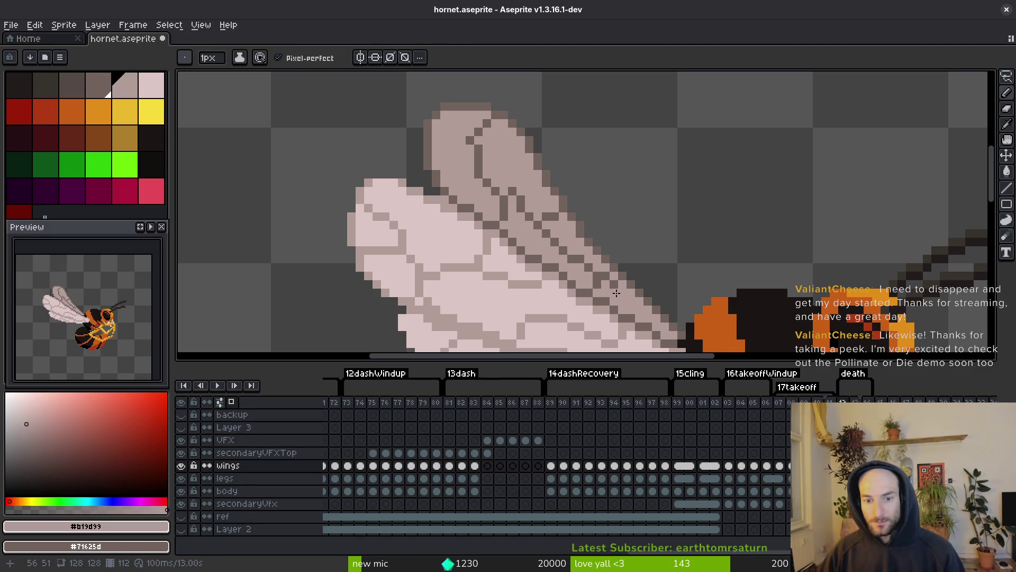
pyautogui.keyDown('alt'); pyautogui.click(621, 293); pyautogui.keyUp('alt')
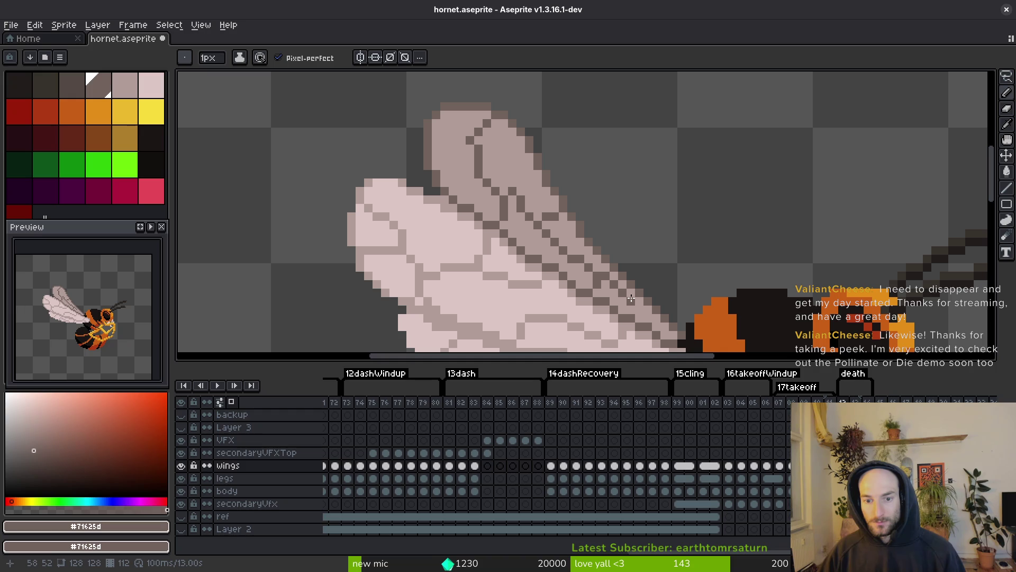
# Step: Draw a diagonal dark vein across the wing, repaint a stray pixel light, and save
pyautogui.scroll(-4, 651, 317)
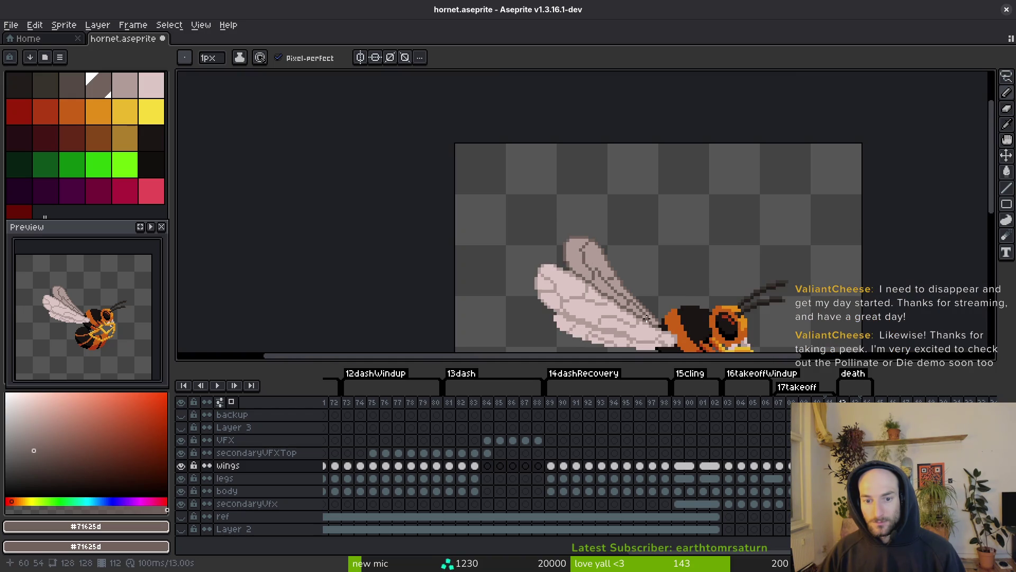
pyautogui.scroll(10, 692, 303)
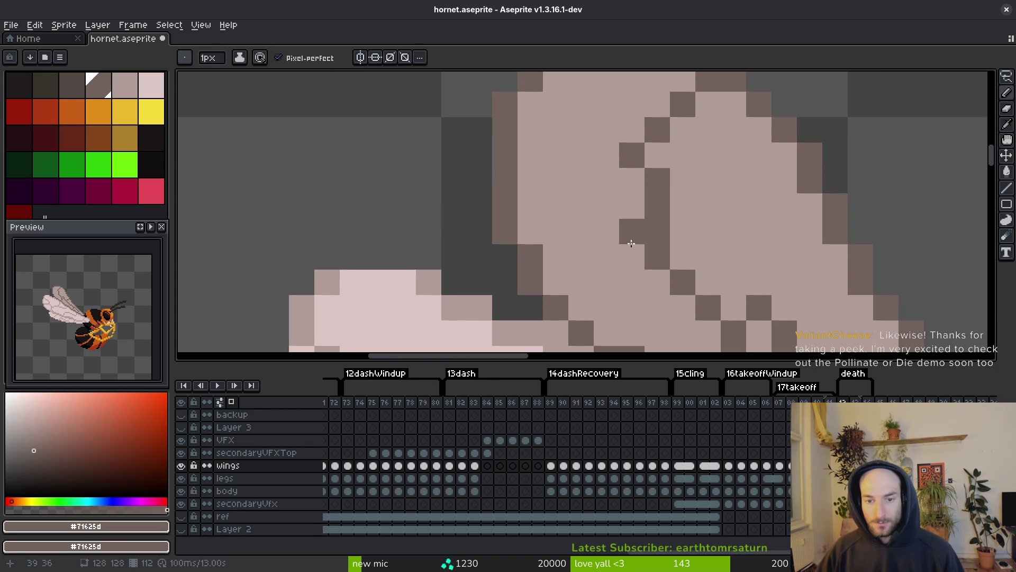
pyautogui.moveTo(631, 243); pyautogui.dragTo(549, 169)
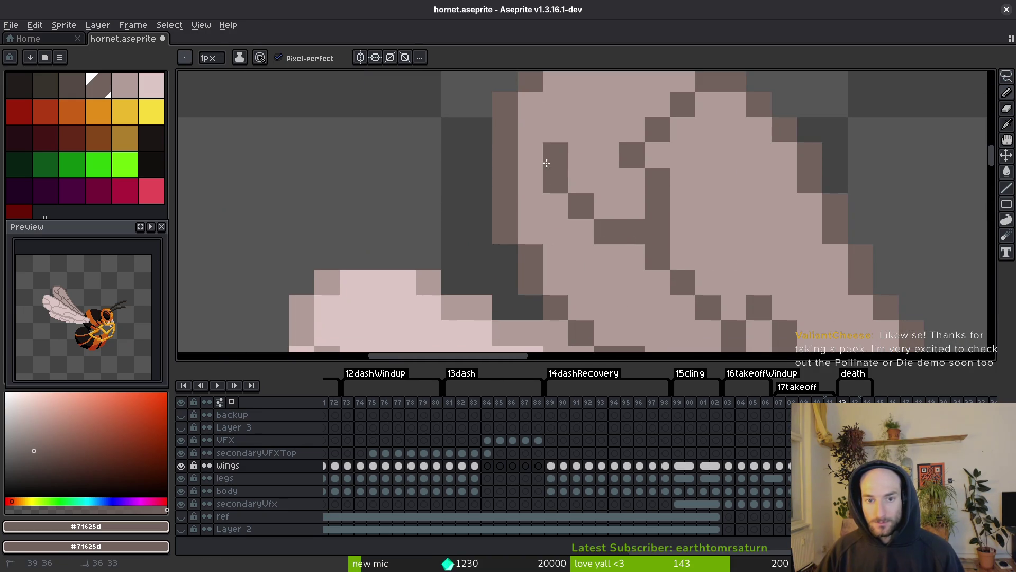
pyautogui.keyDown('alt'); pyautogui.click(538, 137); pyautogui.keyUp('alt')
pyautogui.click(535, 132)
pyautogui.scroll(-5, 585, 154)
pyautogui.hotkey('ctrl', 's')
# Step: Shade the wing's edge against the orange body with dark pixels and save
pyautogui.scroll(-2, 662, 200)
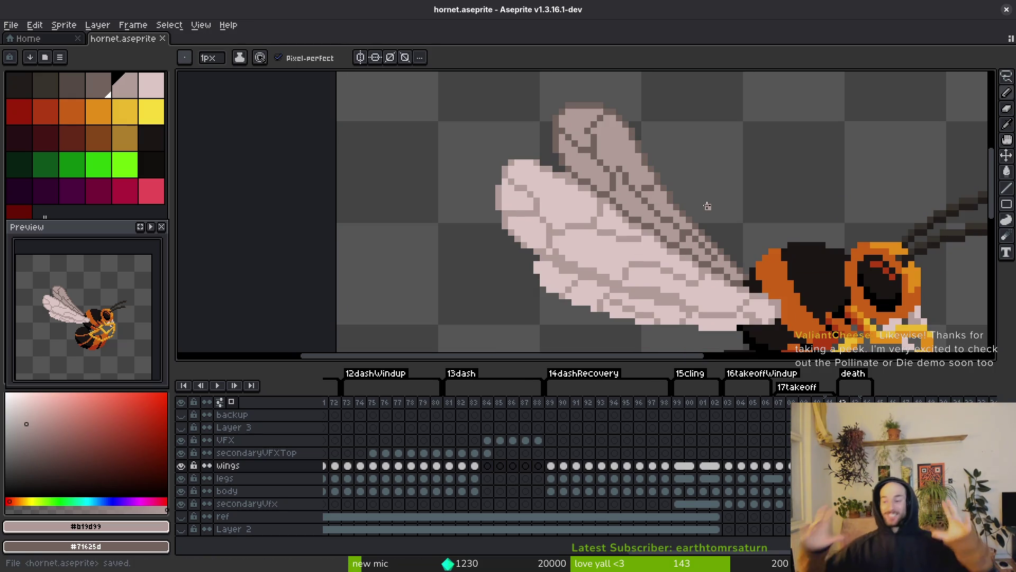
pyautogui.scroll(1, 874, 287)
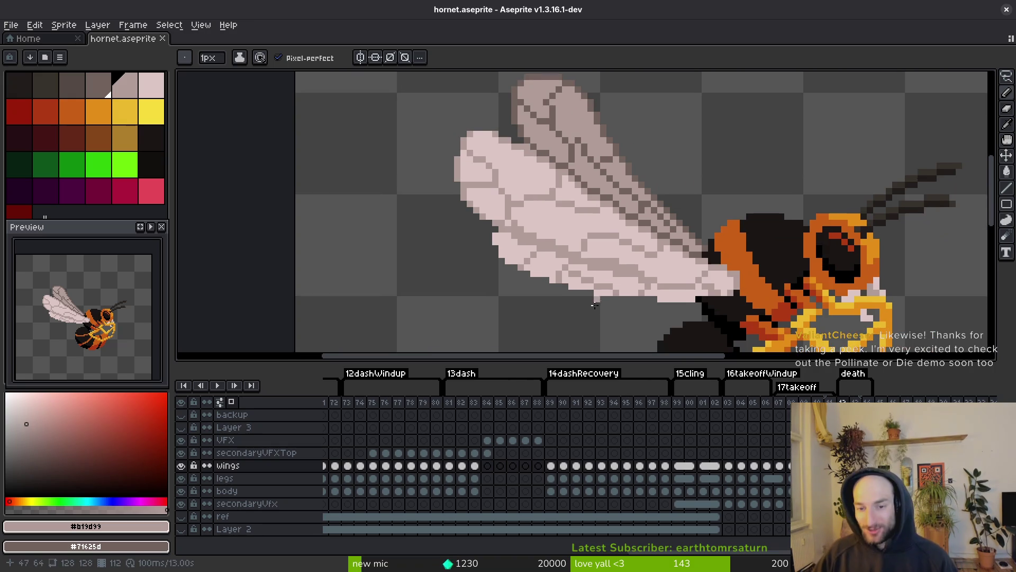
pyautogui.scroll(2, 688, 264)
pyautogui.keyDown('alt'); pyautogui.click(701, 283); pyautogui.keyUp('alt')
pyautogui.moveTo(700, 283); pyautogui.dragTo(703, 294)
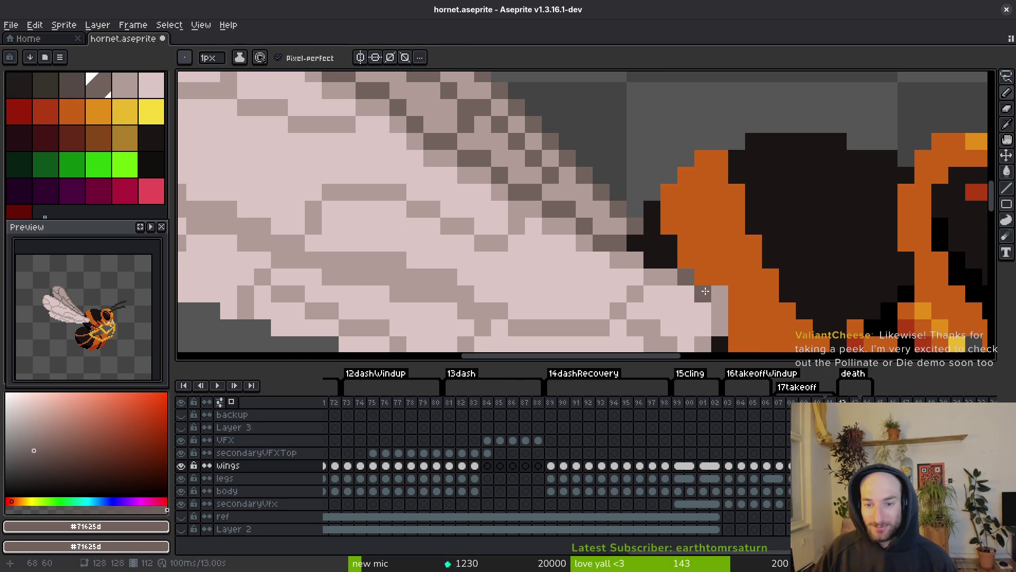
pyautogui.click(720, 311)
pyautogui.click(703, 294)
pyautogui.click(674, 278)
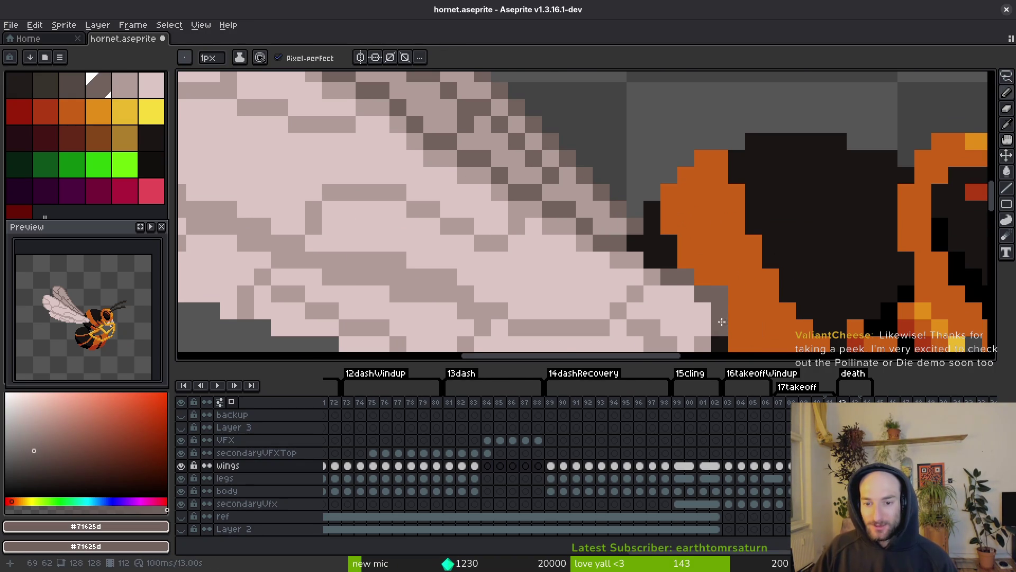
pyautogui.scroll(-2, 715, 275)
pyautogui.hotkey('ctrl', 's')
# Step: Touch up a pixel near the wing edge and save hornet.aseprite again
pyautogui.scroll(2, 741, 272)
pyautogui.scroll(-1, 773, 272)
pyautogui.hotkey('ctrl', 's')
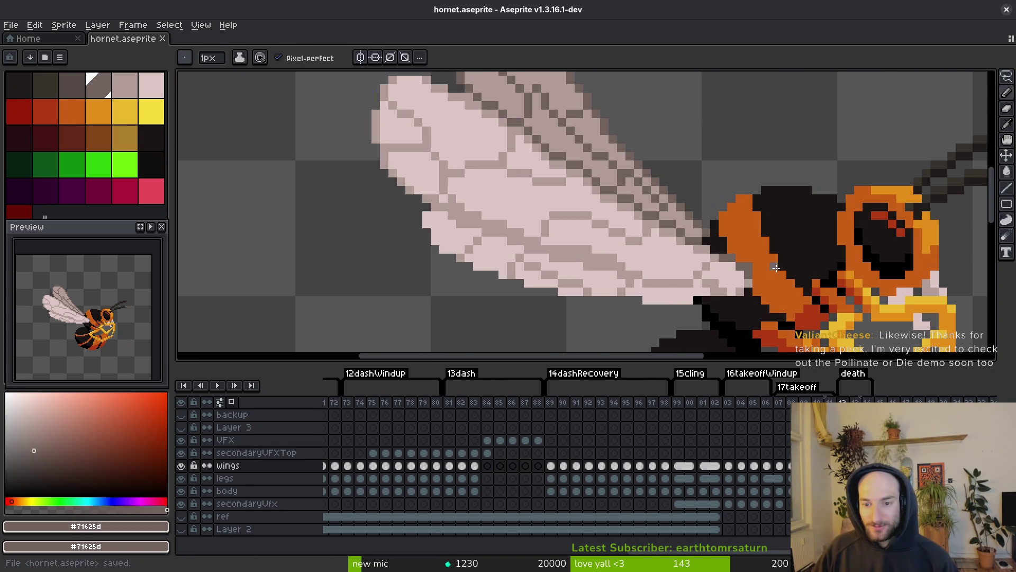
pyautogui.scroll(-1, 741, 255)
pyautogui.hotkey('ctrl', 's')
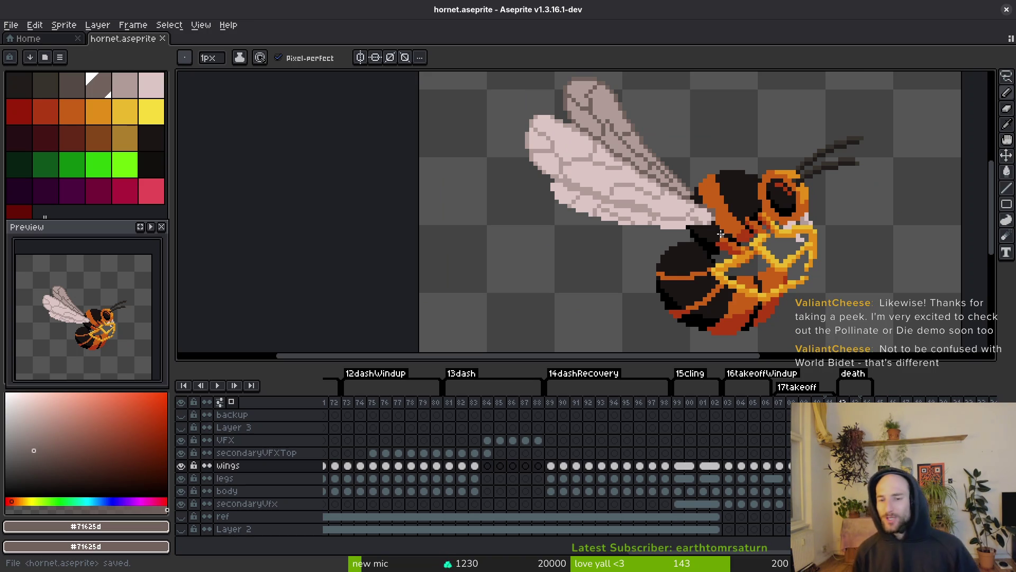
pyautogui.scroll(1, 731, 239)
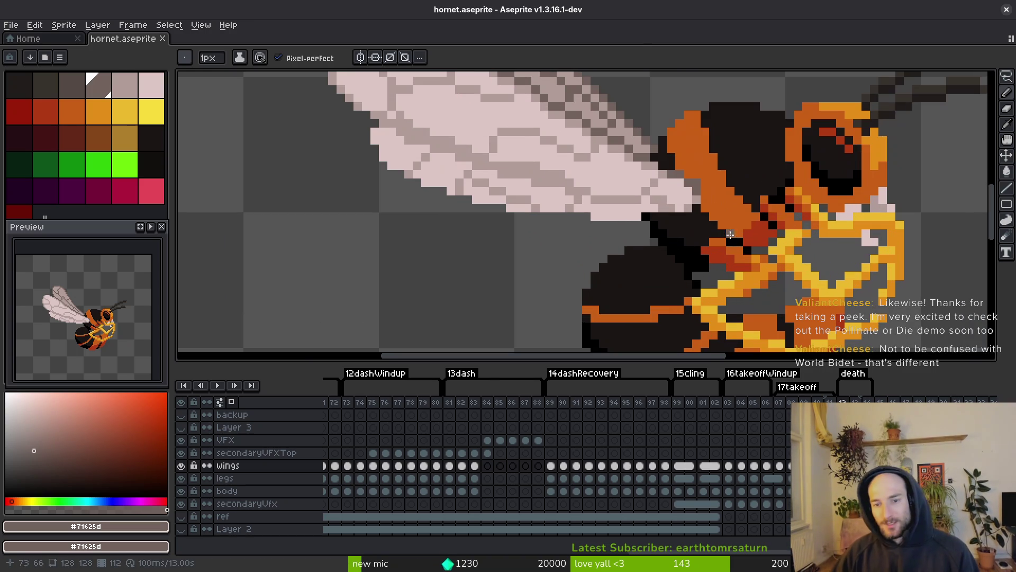
pyautogui.press('alt')
pyautogui.click(672, 183)
pyautogui.scroll(-3, 708, 185)
pyautogui.hotkey('ctrl', 's')
pyautogui.scroll(-3, 719, 214)
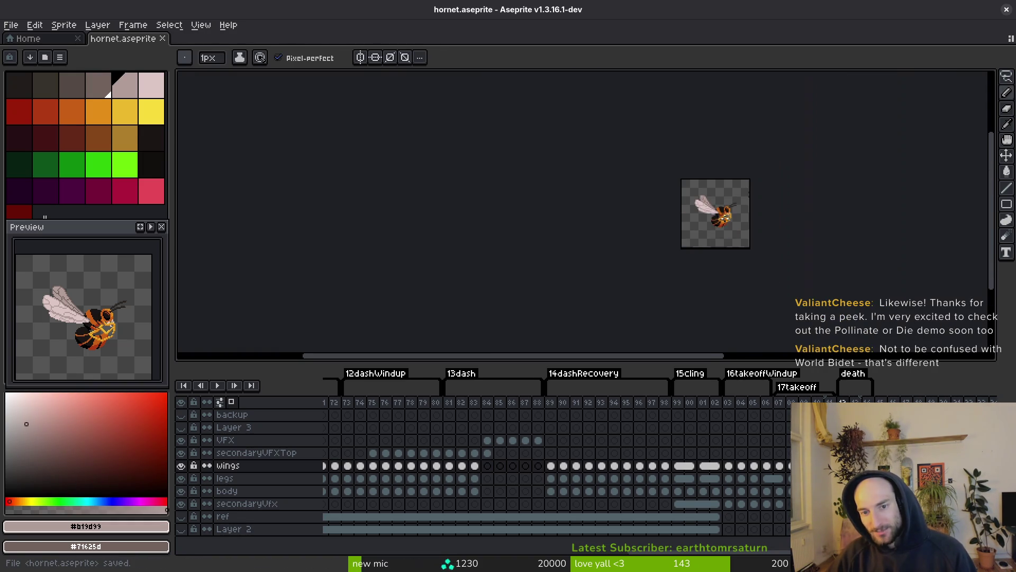
pyautogui.scroll(3, 741, 222)
pyautogui.scroll(4, 672, 175)
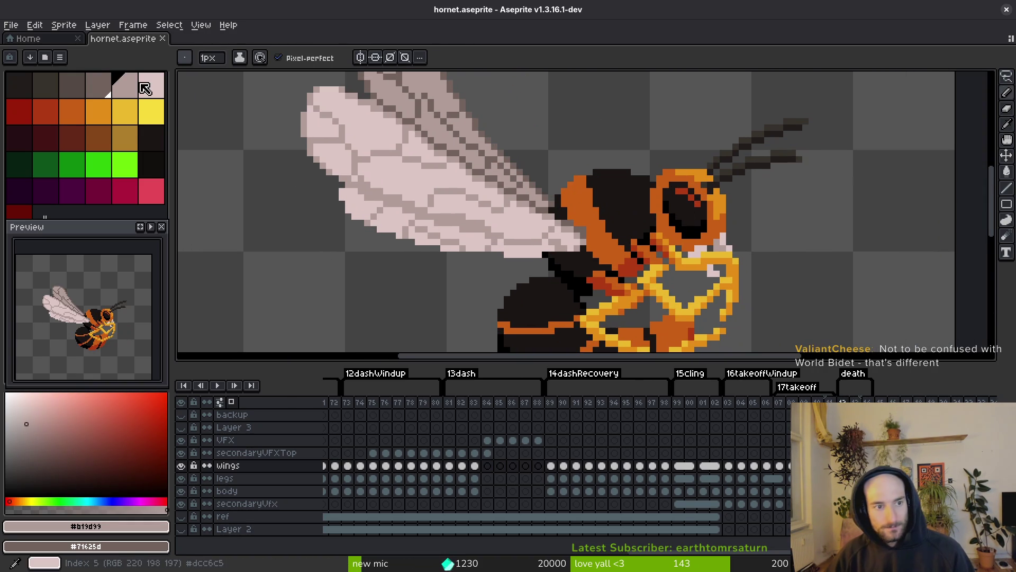
# Step: Undo a mistaken Paint Bucket fill and switch to the body layer
pyautogui.press('g')
pyautogui.click(692, 222)
pyautogui.hotkey('ctrl', 'z')
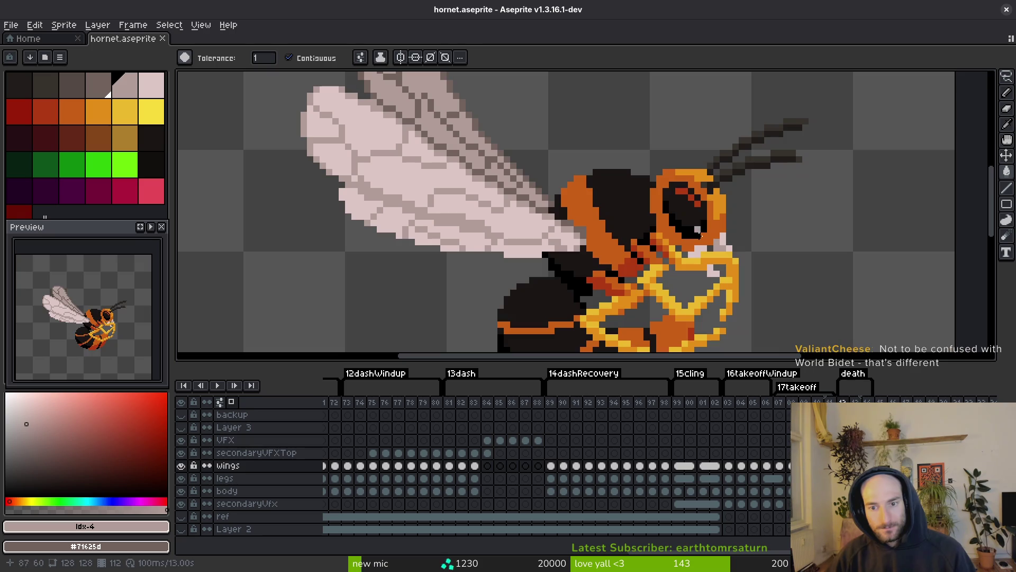
pyautogui.hotkey('alt', 'Up')
pyautogui.hotkey('alt', 'Down')
pyautogui.hotkey('alt', 'Down')
pyautogui.hotkey('alt', 'Down')
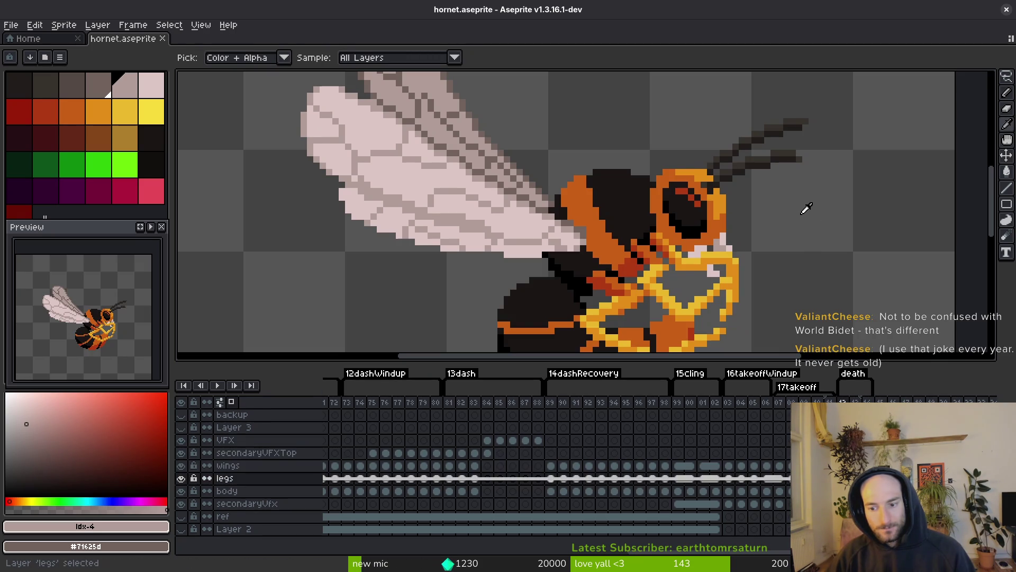
# Step: Fill the hornet's black eye with the lighter pale palette colour
pyautogui.press('g')
pyautogui.scroll(1, 768, 227)
pyautogui.click(681, 226)
pyautogui.click(681, 226)
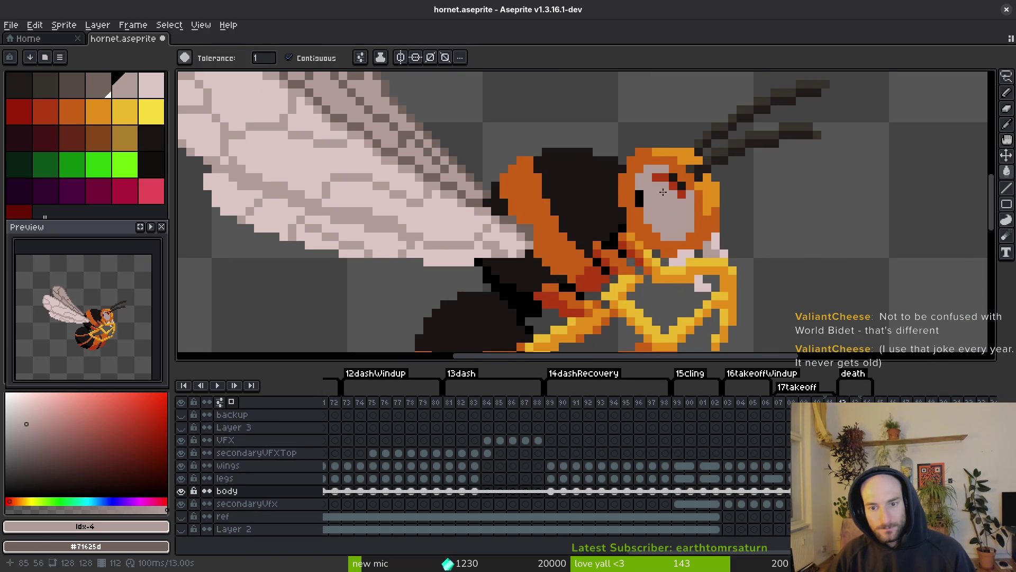
pyautogui.hotkey('ctrl', 'z')
pyautogui.hotkey('ctrl', 'z')
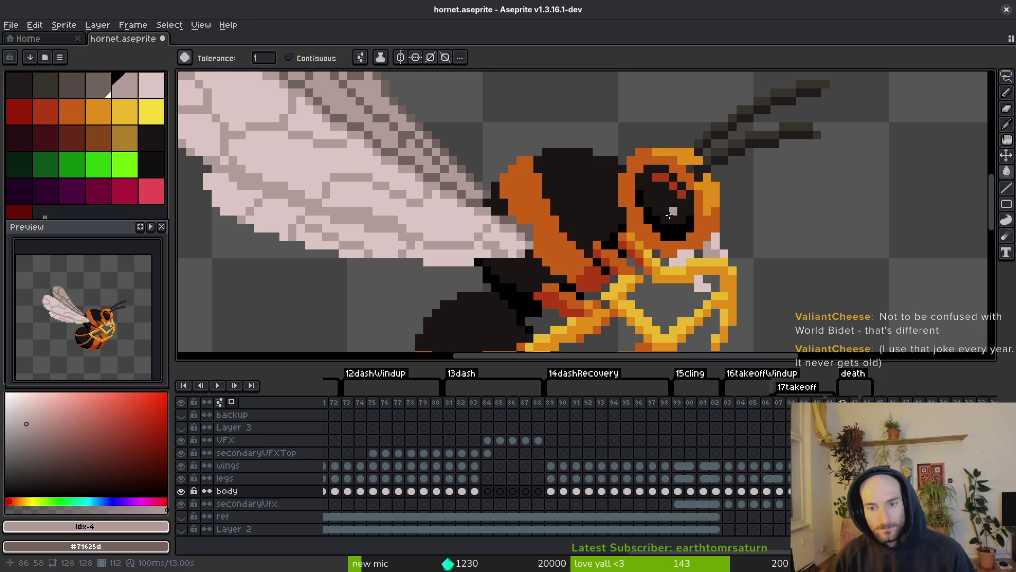
pyautogui.hotkey('ctrl', 'y')
pyautogui.hotkey('ctrl', 'y')
pyautogui.hotkey('ctrl', 'z')
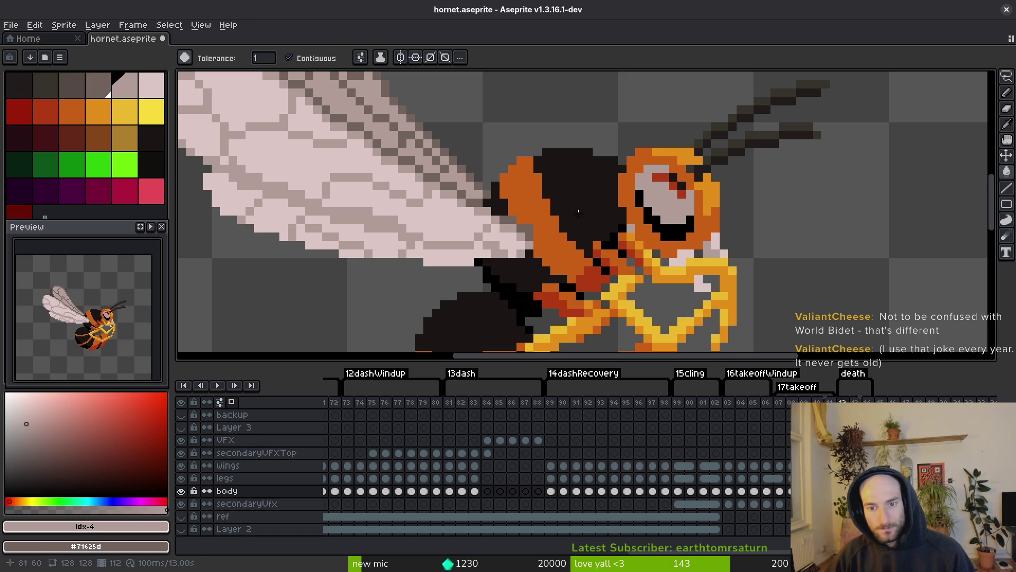
pyautogui.press(']')
pyautogui.click(660, 192)
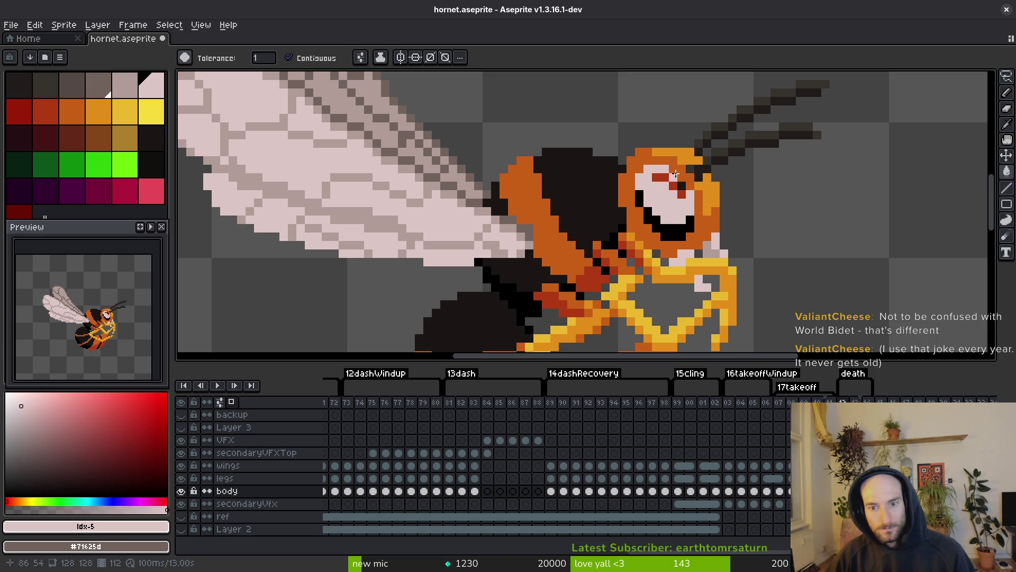
pyautogui.scroll(3, 676, 174)
pyautogui.press('[')
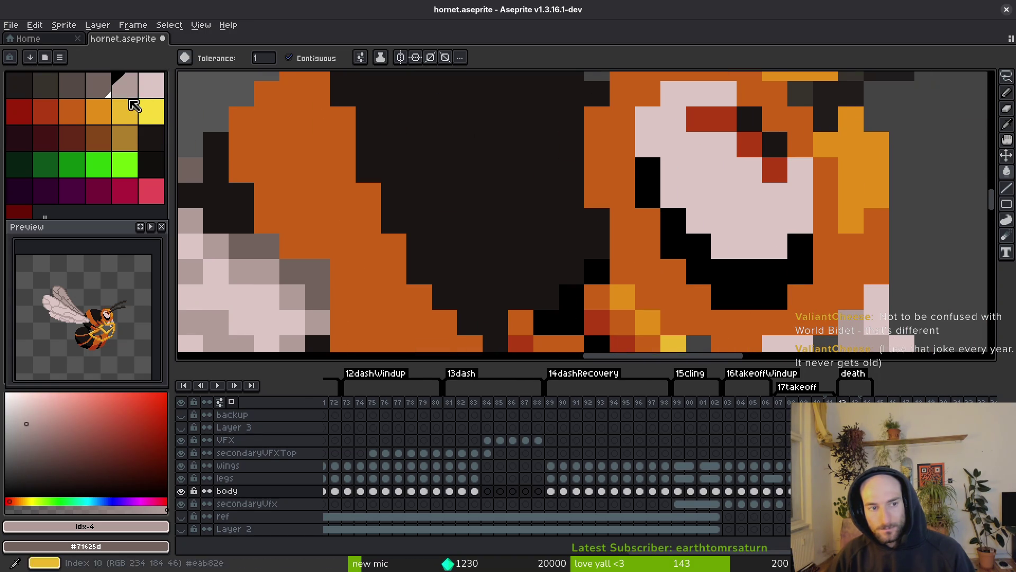
# Step: Set pale as the secondary colour and fill the black eye and mouth pixels pale and grey
pyautogui.rightClick(157, 94)
pyautogui.moveTo(826, 246); pyautogui.dragTo(685, 218)
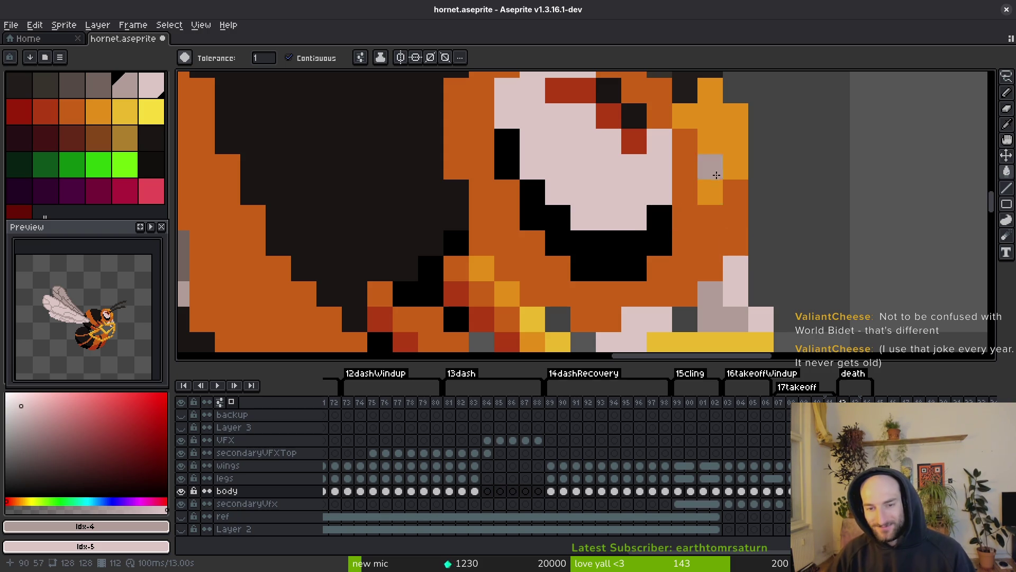
pyautogui.click(608, 90)
pyautogui.click(632, 113)
pyautogui.click(659, 240)
pyautogui.click(515, 164)
pyautogui.scroll(-2, 577, 209)
# Step: Pick the near-black body colour and turn the red eye pixels black
pyautogui.keyDown('alt'); pyautogui.click(483, 180); pyautogui.keyUp('alt')
pyautogui.click(582, 155)
pyautogui.scroll(-3, 608, 183)
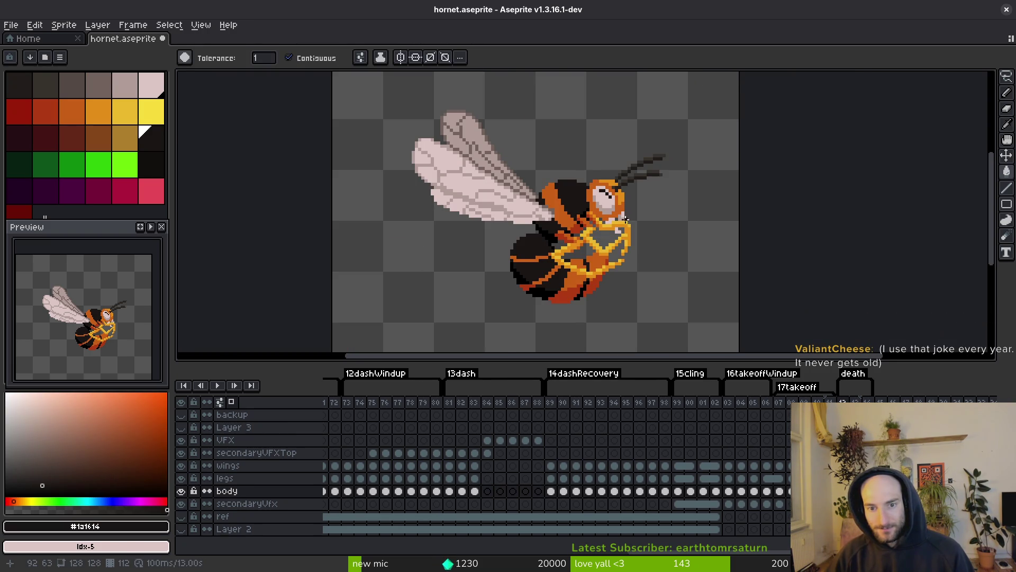
pyautogui.scroll(-2, 625, 222)
pyautogui.press('Right')
pyautogui.press('Right')
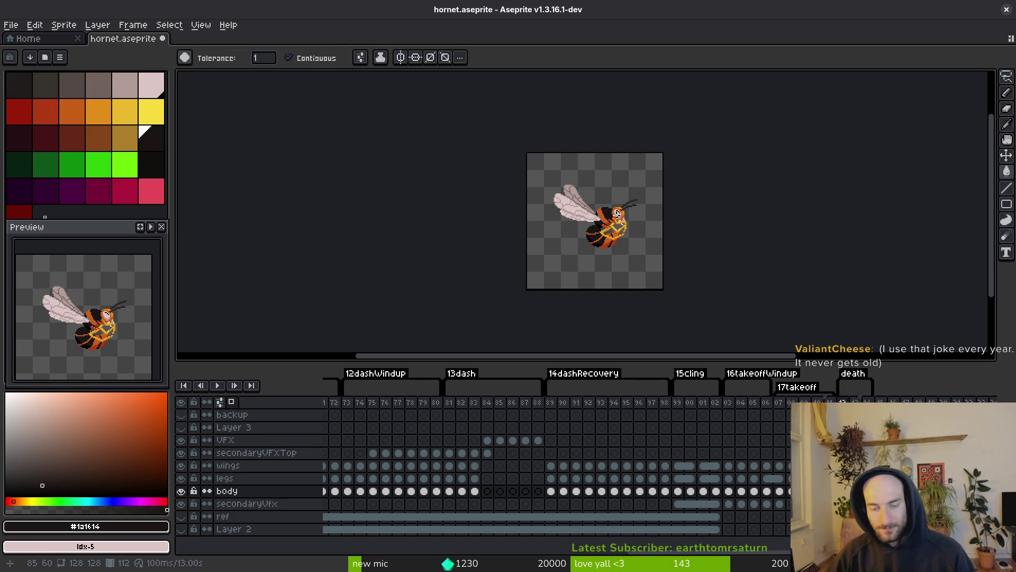
pyautogui.scroll(5, 630, 217)
pyautogui.press('alt')
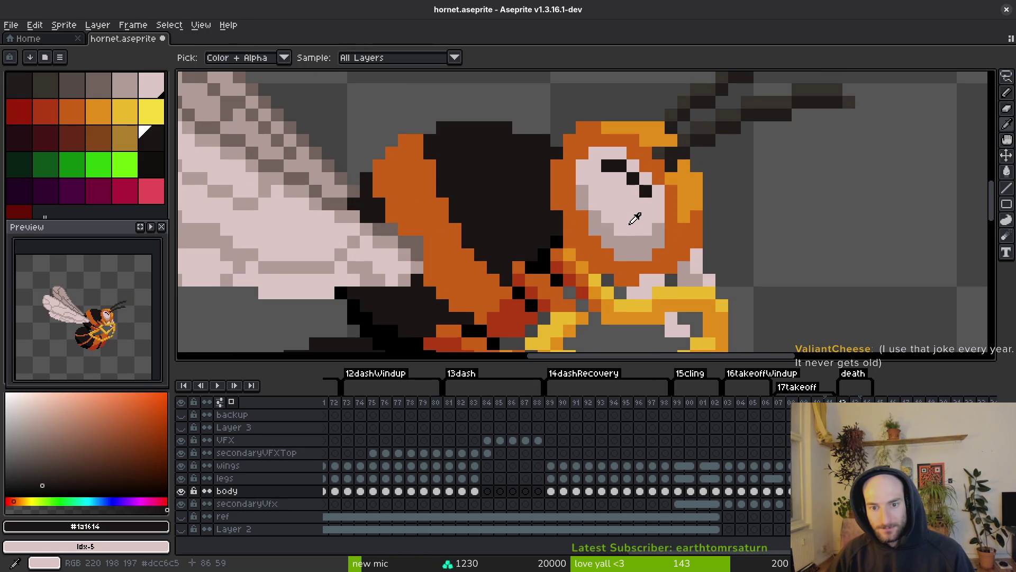
# Step: Fill the hornet's pale face pure white
pyautogui.keyDown('alt'); pyautogui.click(635, 218); pyautogui.keyUp('alt')
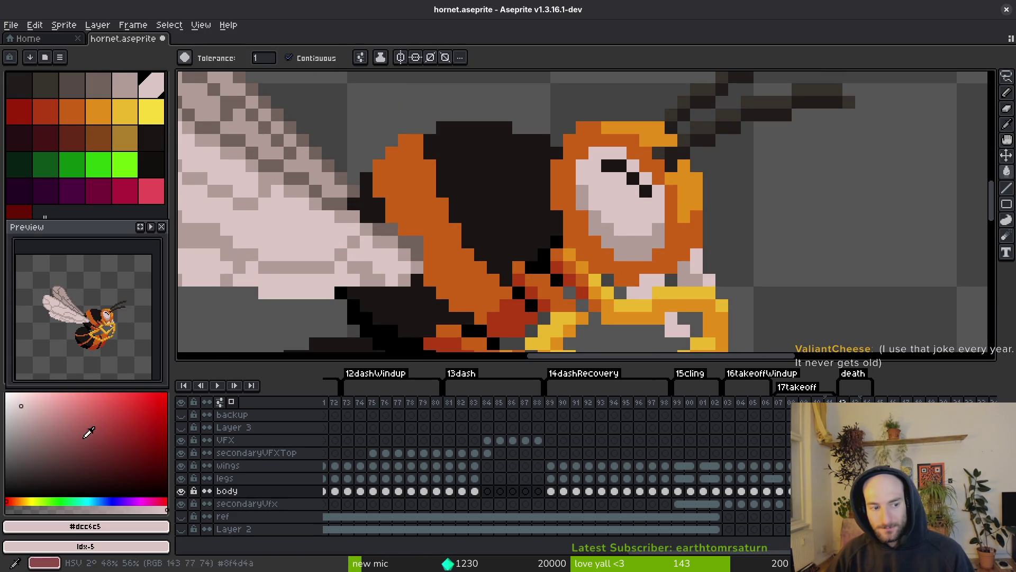
pyautogui.moveTo(89, 432); pyautogui.dragTo(6, 393)
pyautogui.click(625, 212)
pyautogui.click(645, 178)
pyautogui.click(634, 166)
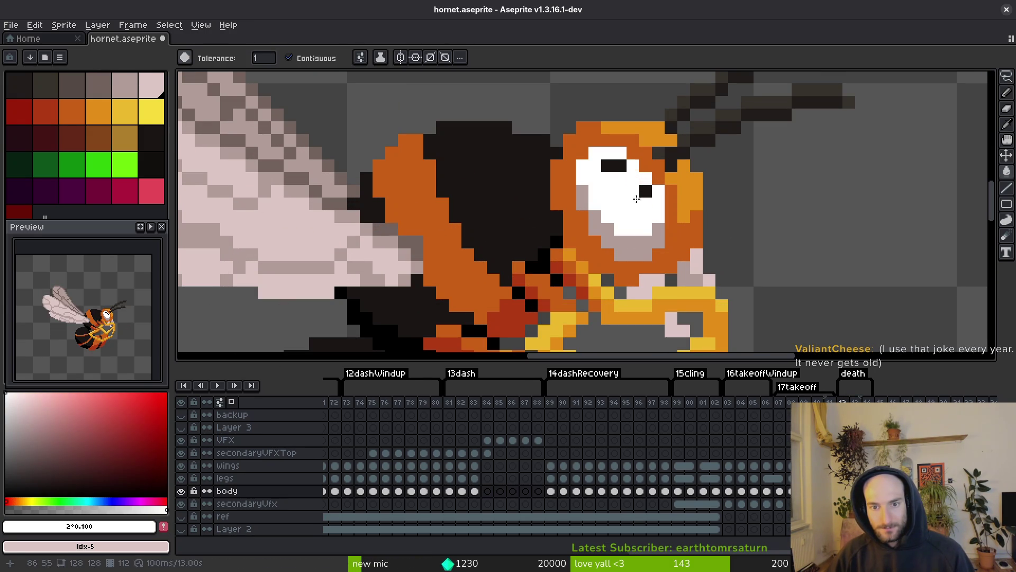
# Step: Fill the grey lower-cheek pixels with pale pink
pyautogui.keyDown('alt'); pyautogui.click(646, 278); pyautogui.keyUp('alt')
pyautogui.click(624, 246)
pyautogui.click(581, 197)
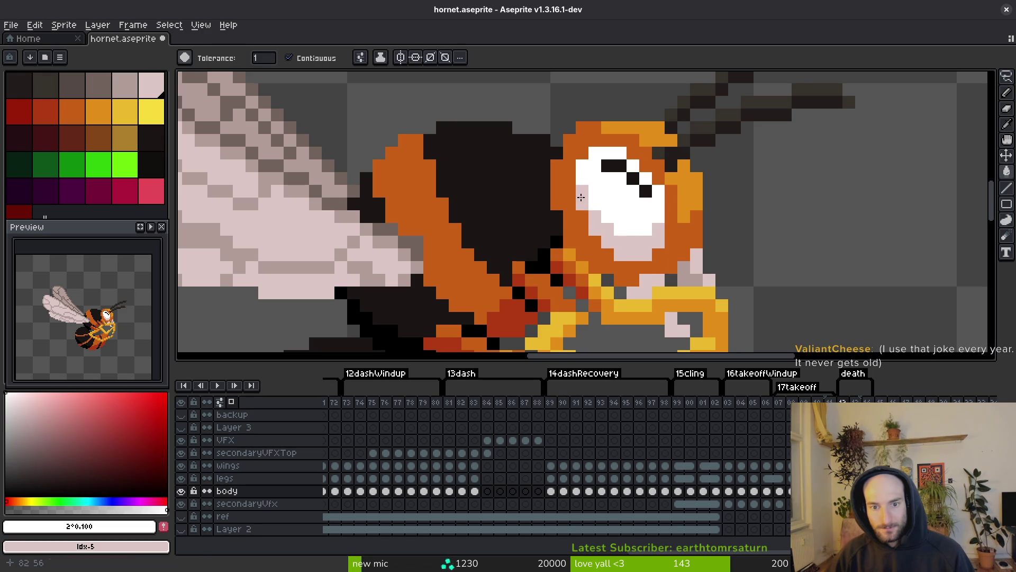
# Step: Marquee-select the tip of the hornet's antenna
pyautogui.scroll(-9, 581, 196)
pyautogui.scroll(3, 632, 281)
pyautogui.press('Right')
pyautogui.press('Right')
pyautogui.press('g')
pyautogui.scroll(4, 635, 254)
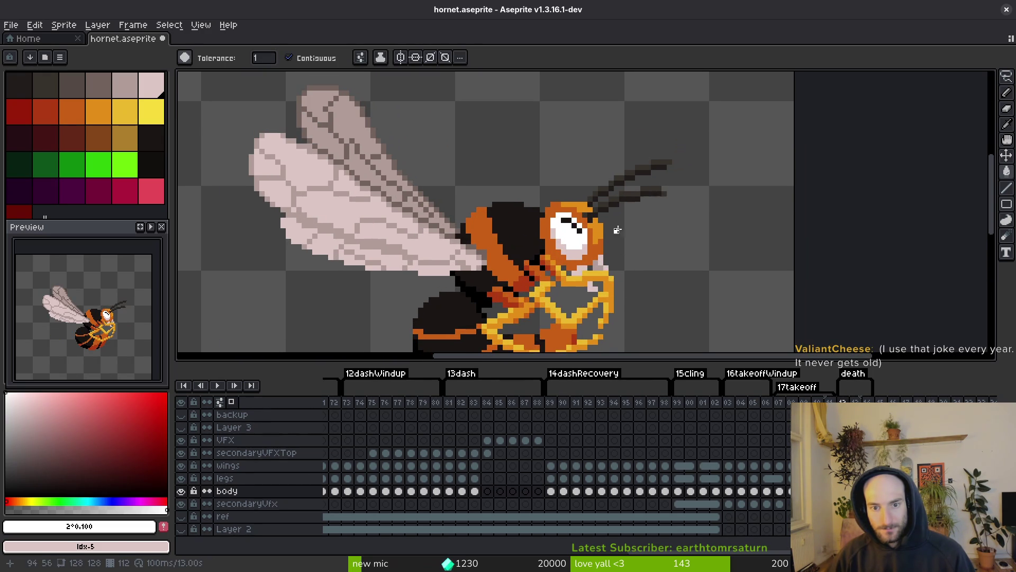
pyautogui.scroll(1, 627, 194)
pyautogui.press('m')
pyautogui.moveTo(614, 182)
pyautogui.mouseDown()
pyautogui.moveTo(702, 219)
pyautogui.moveTo(639, 225)
pyautogui.moveTo(642, 238)
pyautogui.moveTo(626, 242)
pyautogui.mouseUp()
# Step: Reselect the antenna tip together with a stray antenna pixel
pyautogui.press('Return')
pyautogui.scroll(-4, 645, 225)
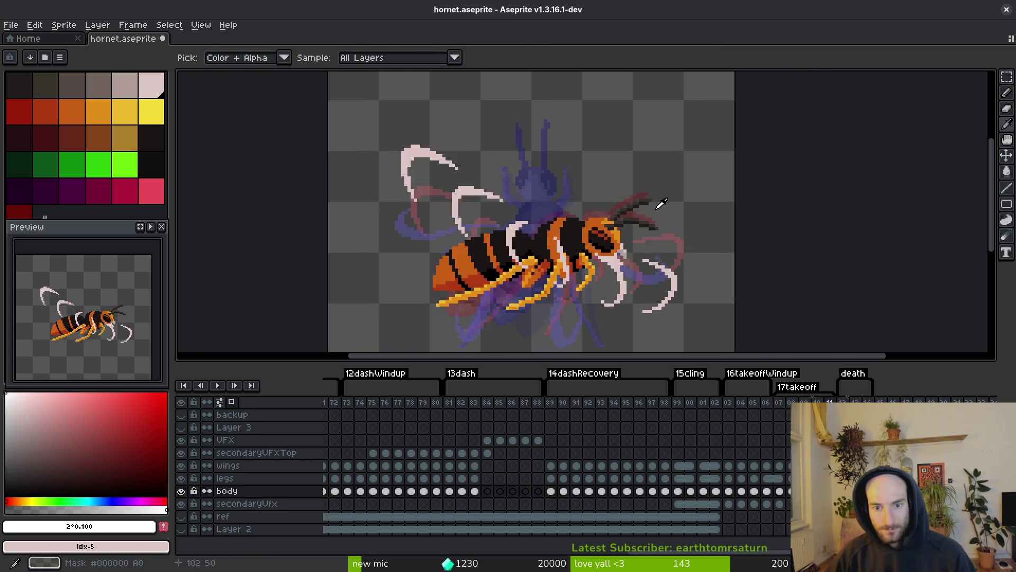
pyautogui.scroll(4, 651, 188)
pyautogui.moveTo(609, 141); pyautogui.dragTo(701, 194)
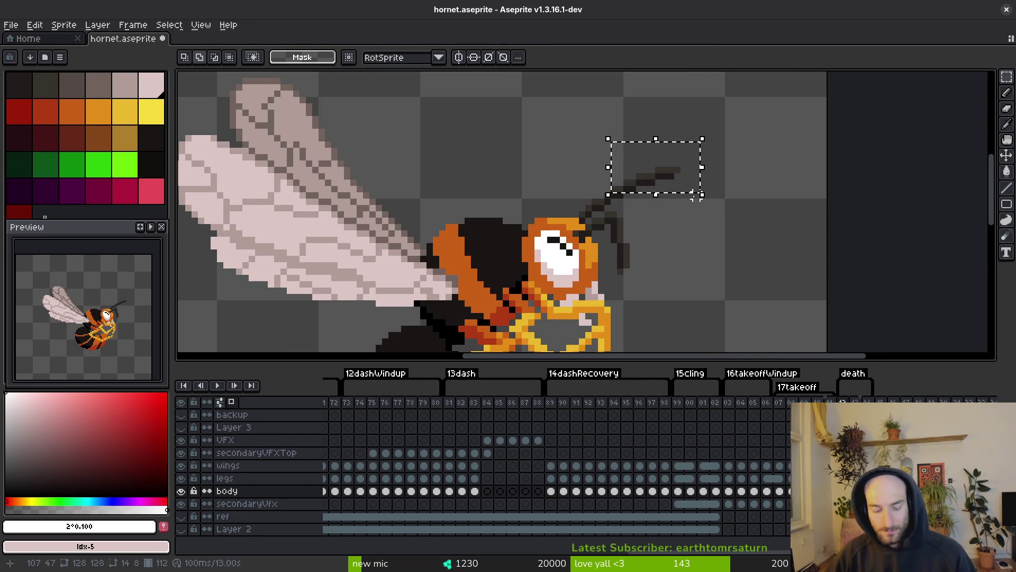
pyautogui.scroll(2, 693, 196)
pyautogui.moveTo(562, 180); pyautogui.dragTo(574, 191)
# Step: Rotate the antenna tip -90° to hang downward, deselect, and save hornet.aseprite
pyautogui.moveTo(644, 209)
pyautogui.mouseDown()
pyautogui.moveTo(651, 196)
pyautogui.moveTo(637, 181)
pyautogui.moveTo(607, 261)
pyautogui.mouseUp()
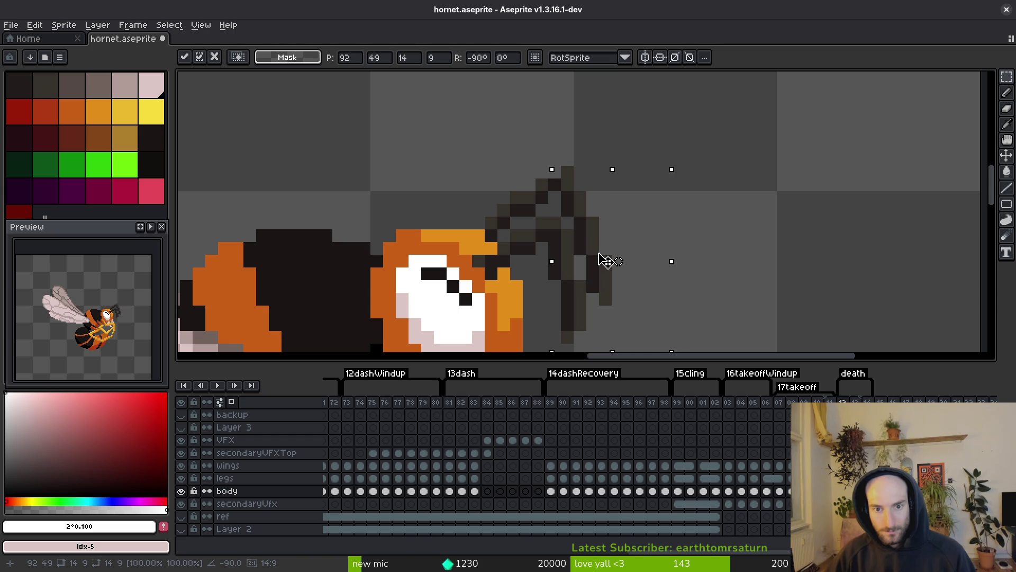
pyautogui.press('Return')
pyautogui.hotkey('ctrl', 'd')
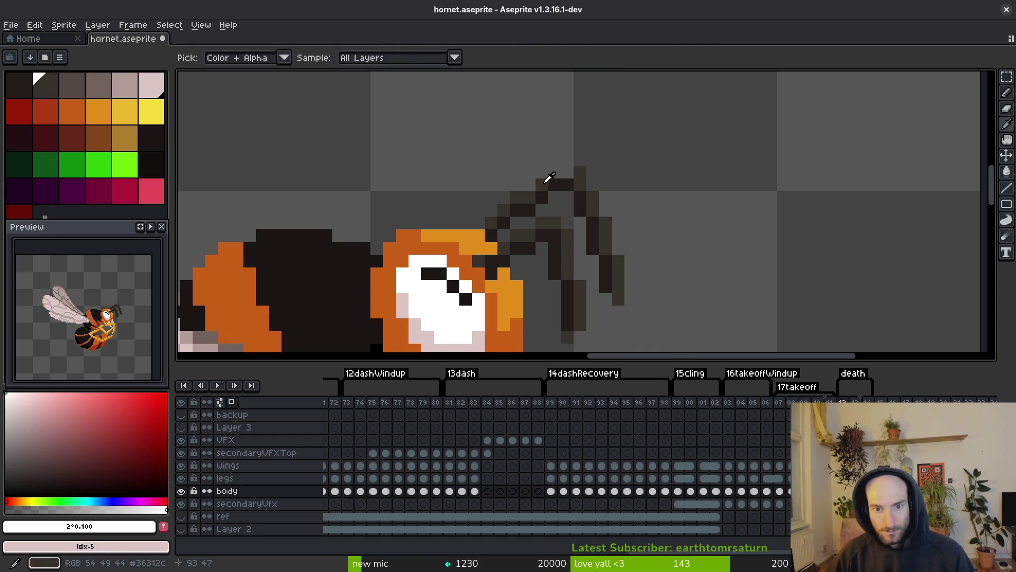
pyautogui.keyDown('alt'); pyautogui.click(547, 175); pyautogui.keyUp('alt')
pyautogui.scroll(2, 553, 174)
pyautogui.scroll(-4, 553, 174)
pyautogui.hotkey('ctrl', 's')
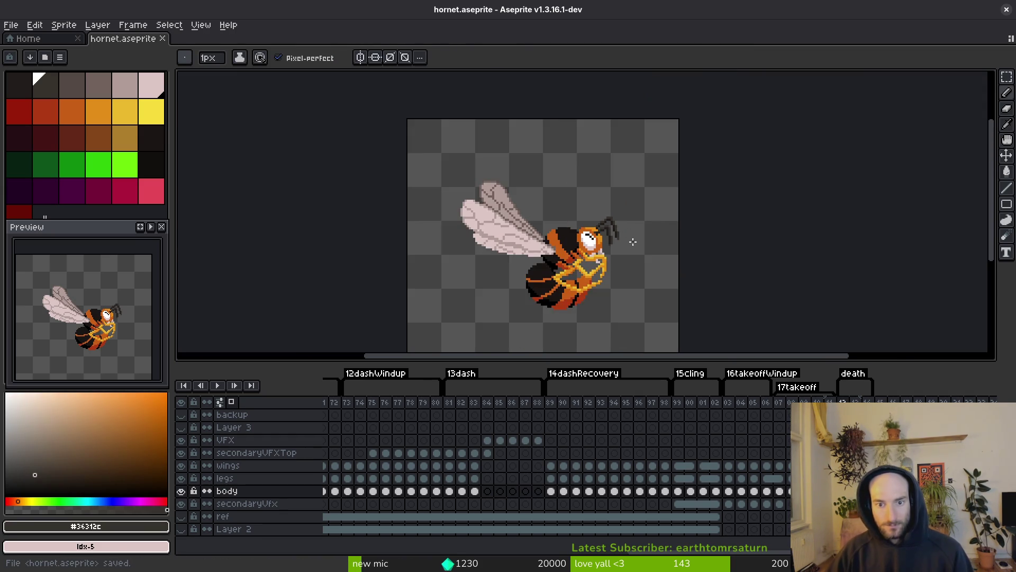
# Step: Erase the stray pixel left beside the bent antenna
pyautogui.scroll(3, 622, 227)
pyautogui.scroll(3, 617, 227)
pyautogui.scroll(-3, 590, 234)
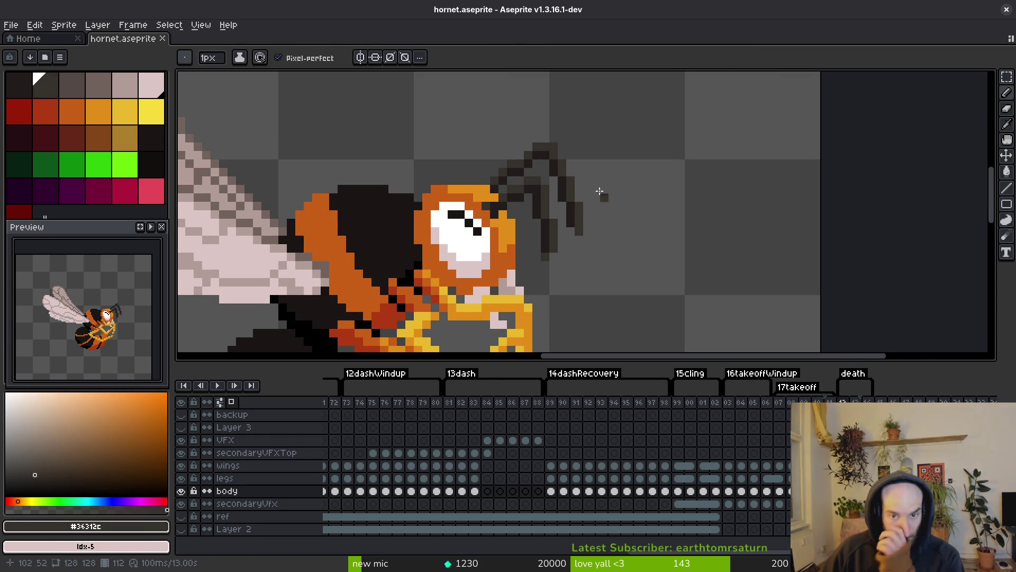
pyautogui.scroll(3, 584, 153)
pyautogui.press('e')
pyautogui.click(524, 146)
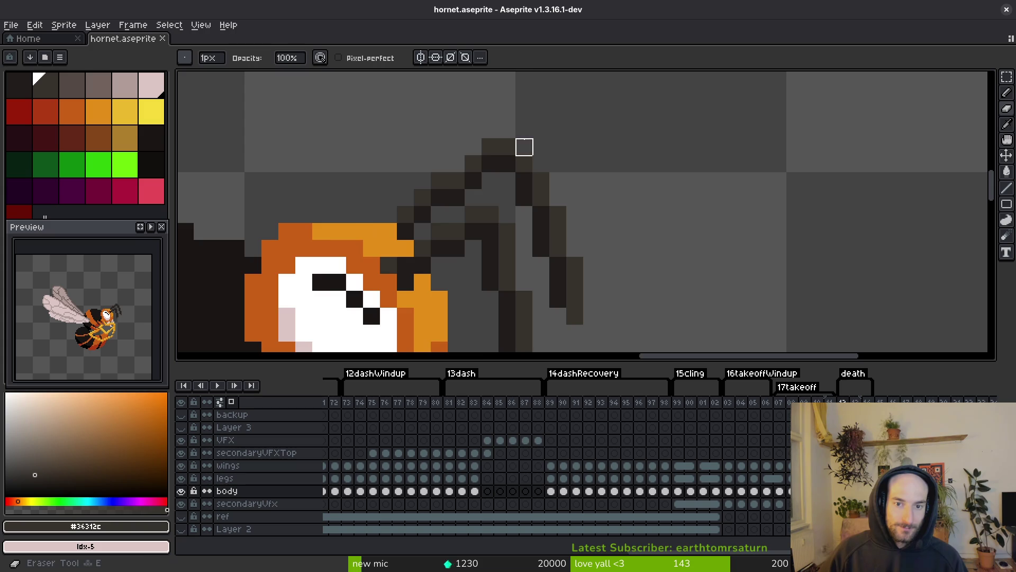
pyautogui.scroll(-3, 590, 152)
pyautogui.scroll(3, 595, 189)
# Step: Shift the right antenna tip up one pixel and save hornet.aseprite
pyautogui.press('m')
pyautogui.moveTo(520, 146)
pyautogui.mouseDown()
pyautogui.moveTo(579, 220)
pyautogui.moveTo(578, 203)
pyautogui.mouseUp()
pyautogui.hotkey('ctrl', 'd')
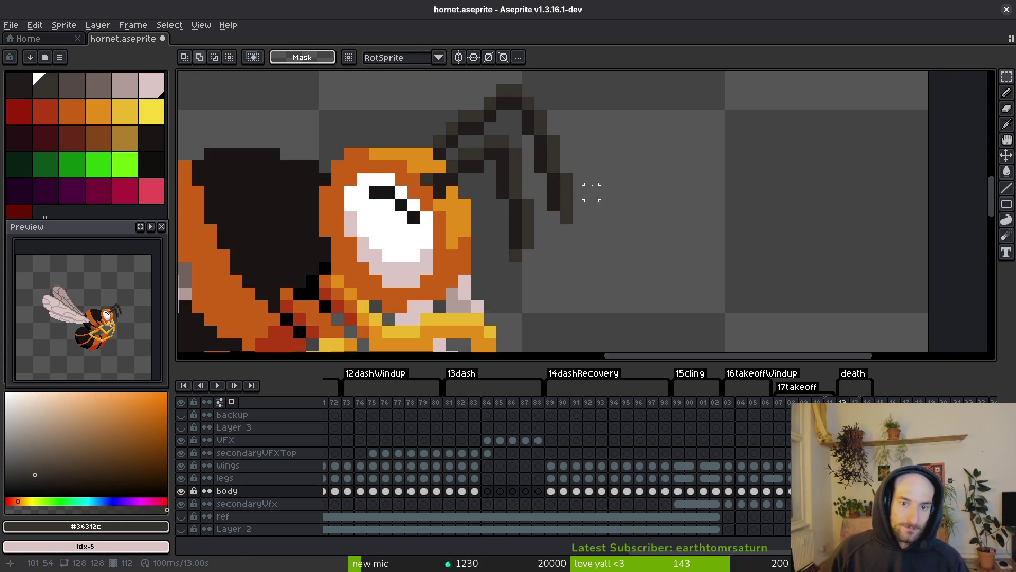
pyautogui.moveTo(540, 166); pyautogui.dragTo(583, 233)
pyautogui.press('Up')
pyautogui.hotkey('ctrl', 'd')
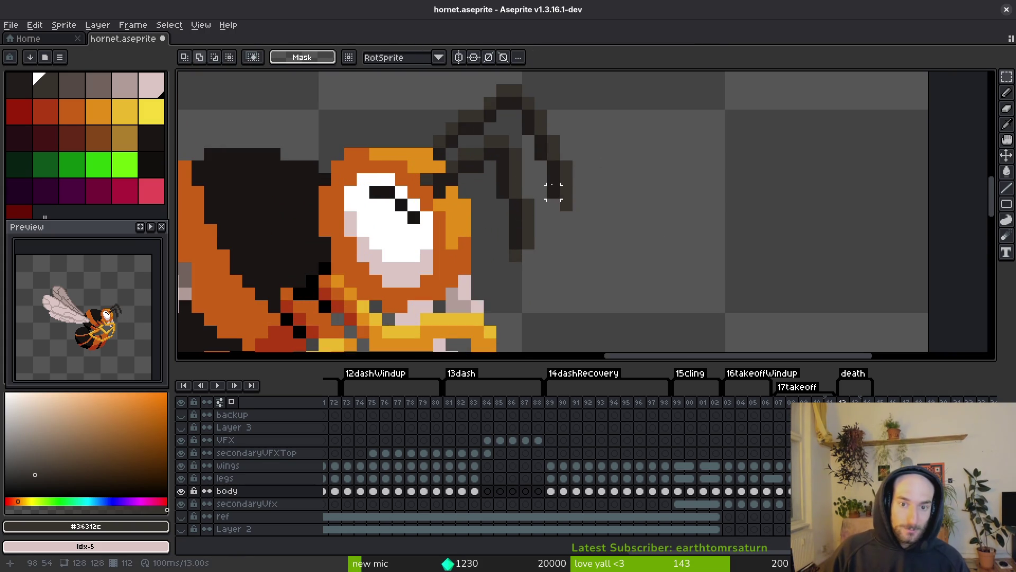
pyautogui.scroll(3, 552, 153)
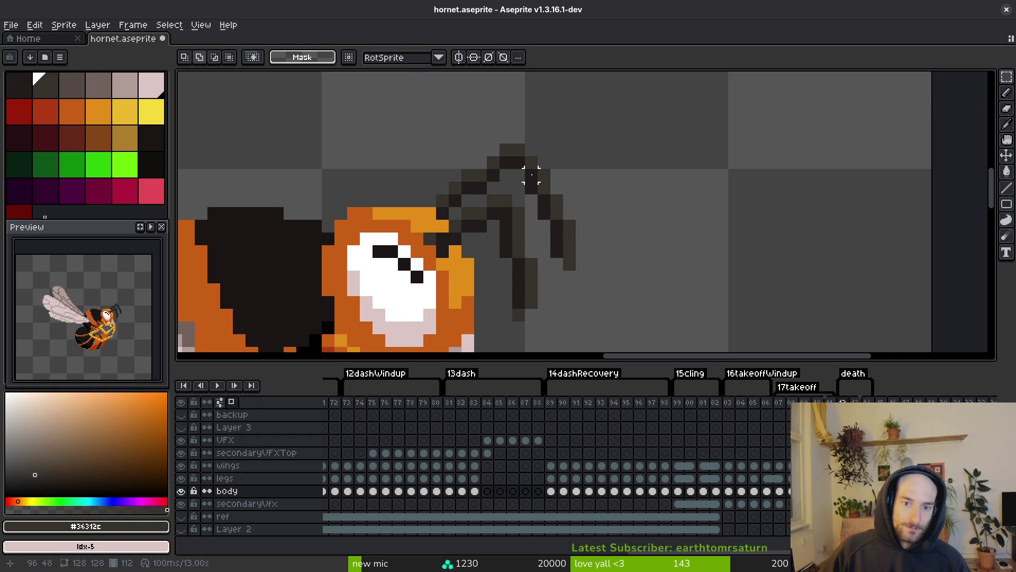
pyautogui.scroll(-4, 530, 173)
pyautogui.scroll(-3, 558, 271)
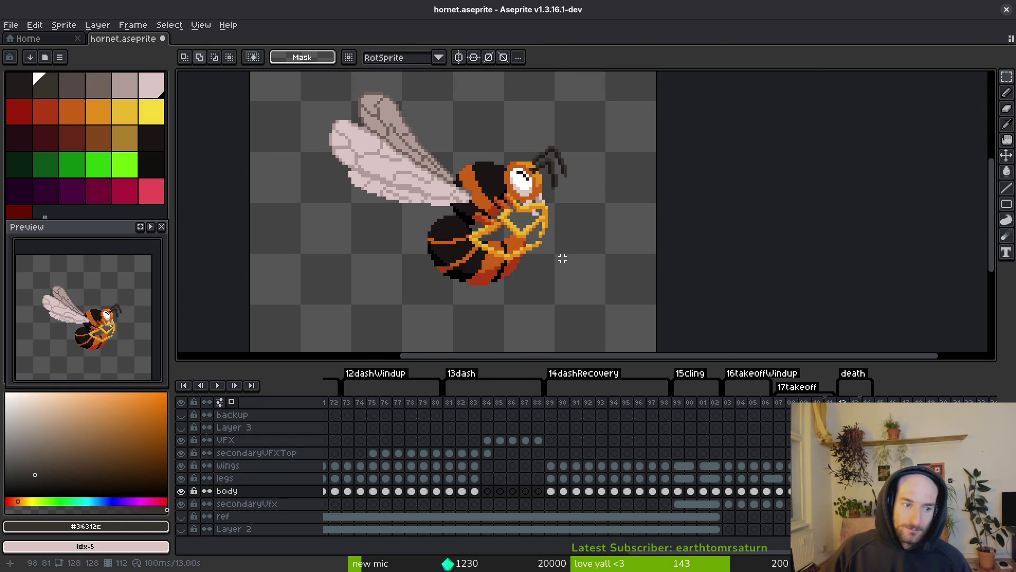
pyautogui.hotkey('ctrl', 's')
pyautogui.scroll(-1, 555, 254)
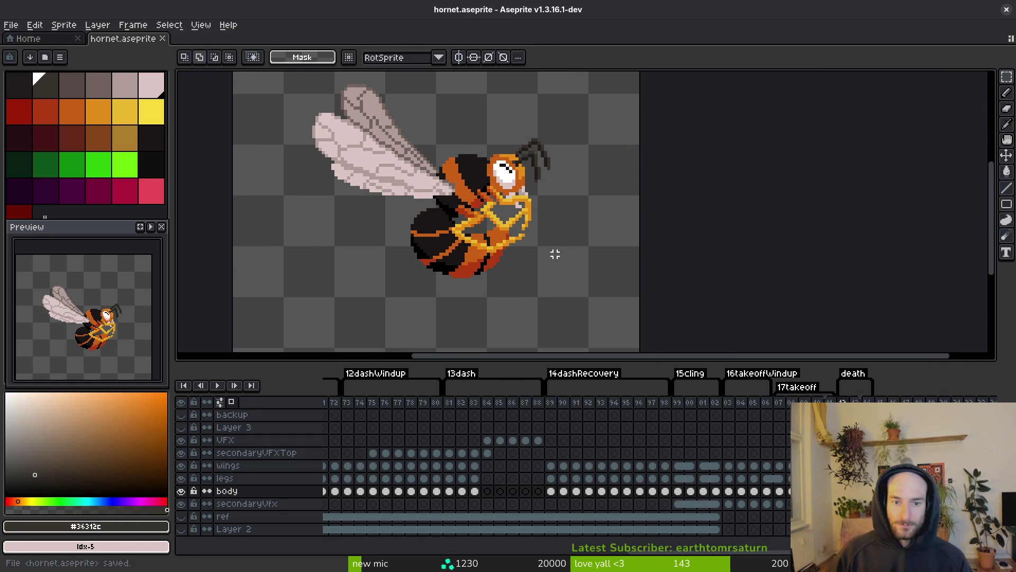
pyautogui.scroll(-5, 501, 208)
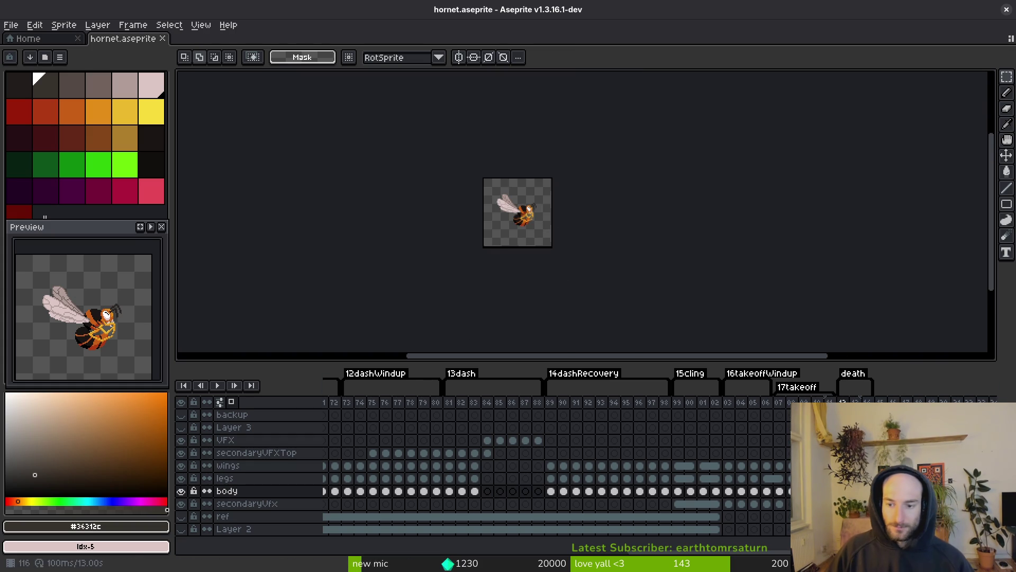
# Step: Review the frames around the death frame and save hornet.aseprite
pyautogui.click(856, 402)
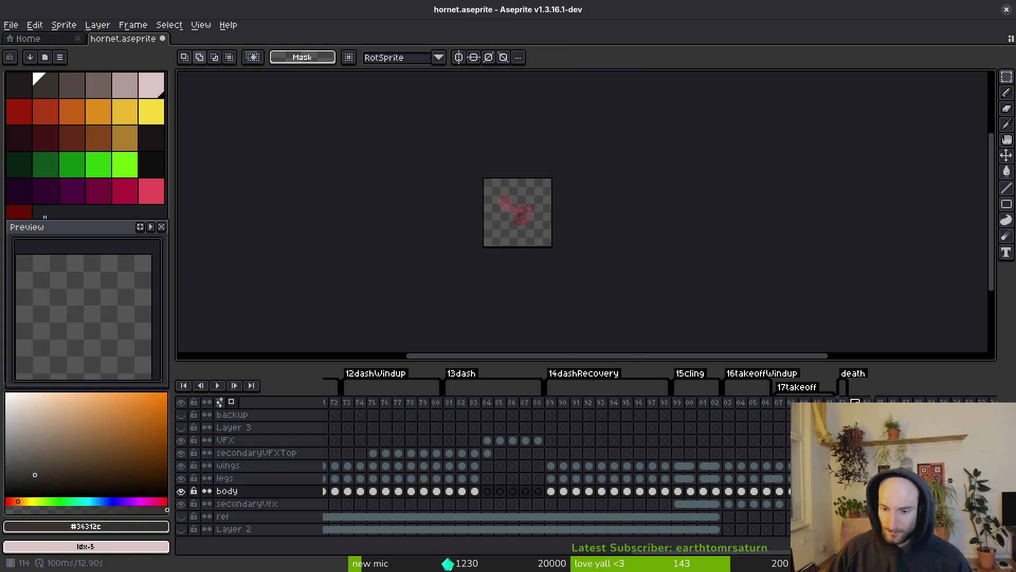
pyautogui.press('Left')
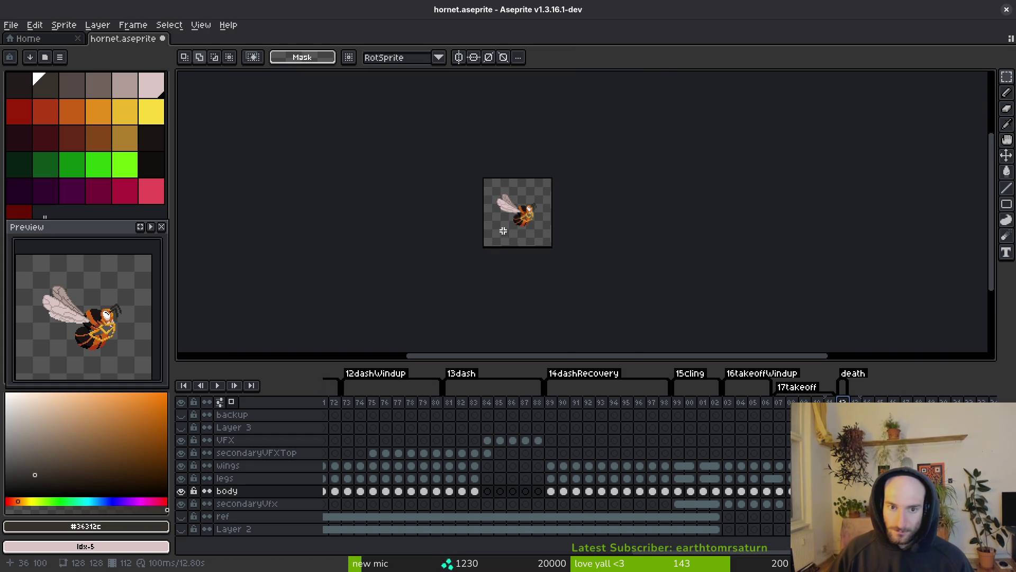
pyautogui.scroll(3, 551, 236)
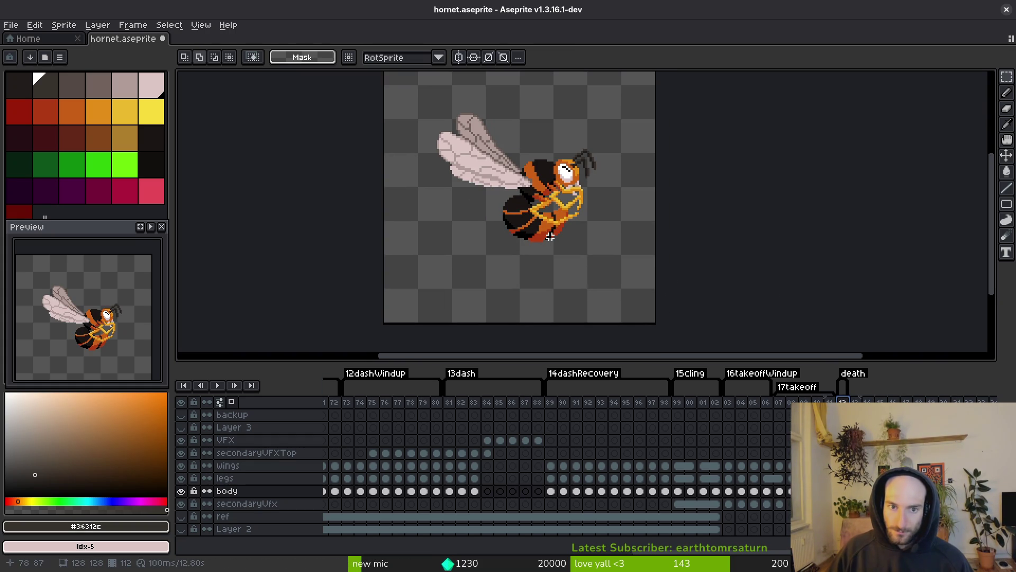
pyautogui.hscroll(2, 551, 237)
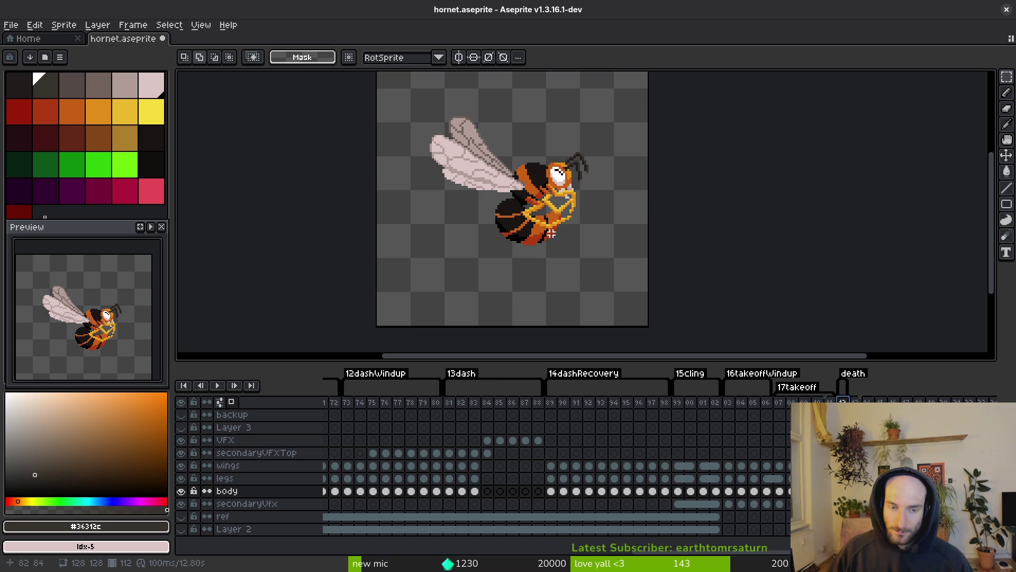
pyautogui.hotkey('ctrl', 's')
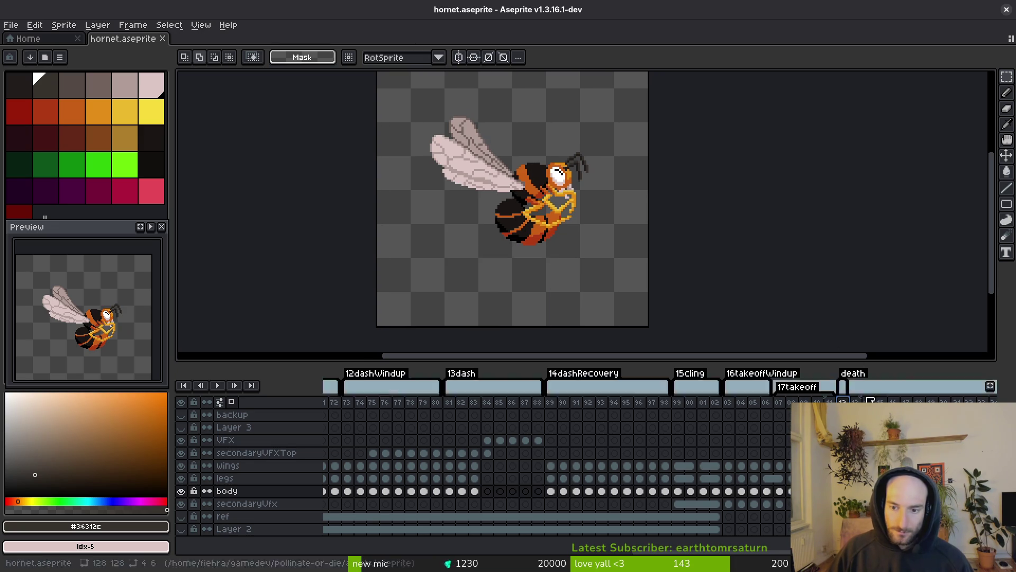
# Step: Rename the death tag to 18death and bring up Export Sprite Sheet
pyautogui.doubleClick(850, 375)
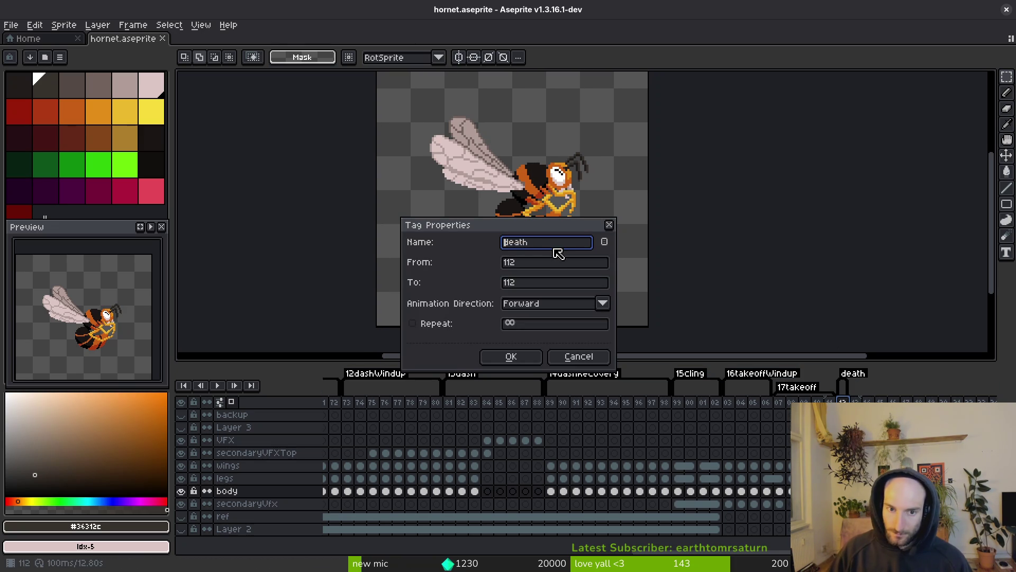
pyautogui.write('18')
pyautogui.press('Return')
pyautogui.moveTo(657, 237); pyautogui.dragTo(612, 247)
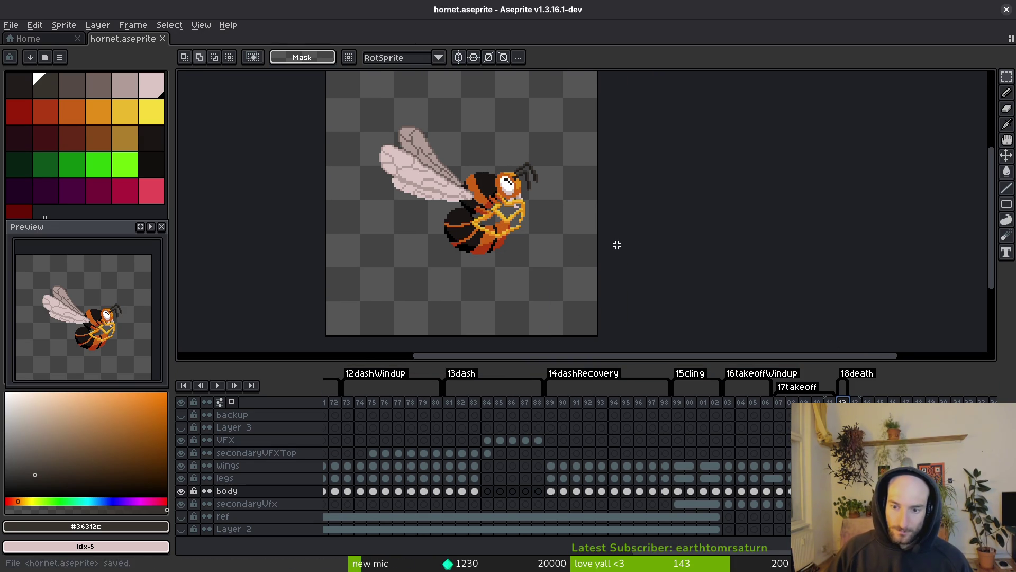
pyautogui.hotkey('ctrl', 'e')
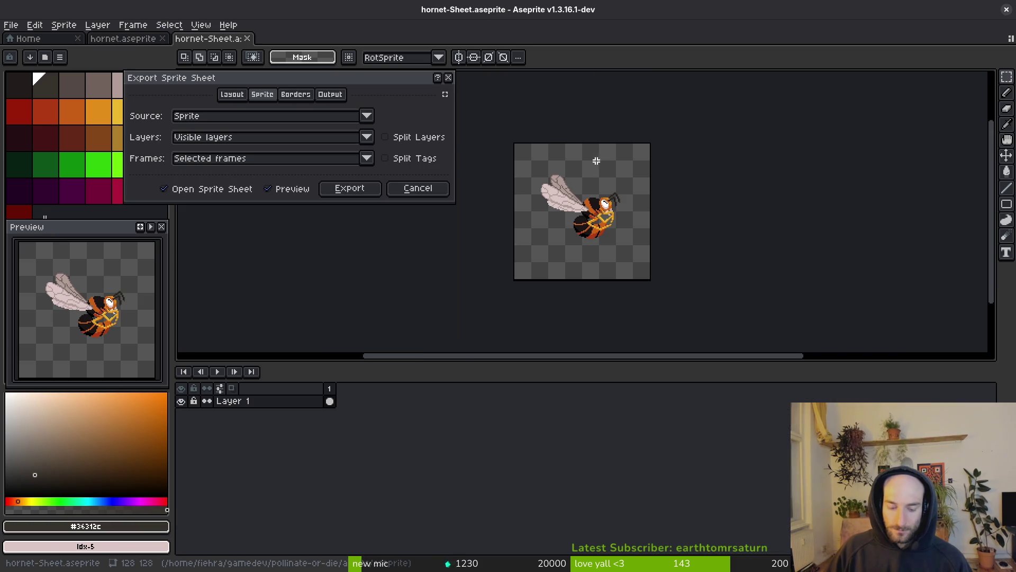
# Step: Try all-frames and split-by-tags settings, then cancel and reopen the sprite sheet export
pyautogui.click(279, 159)
pyautogui.click(279, 182)
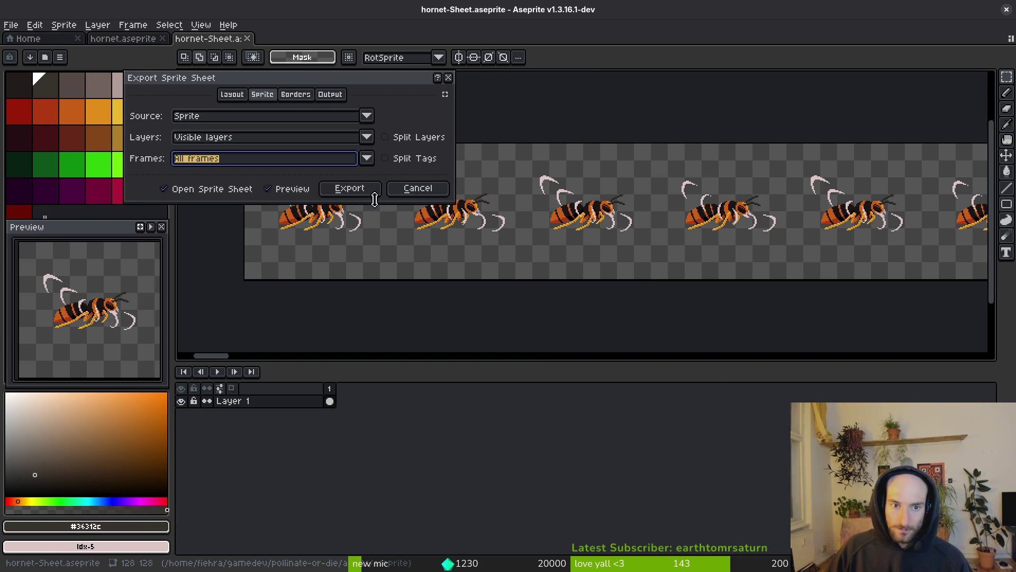
pyautogui.click(385, 158)
pyautogui.scroll(-5, 609, 238)
pyautogui.scroll(2, 609, 239)
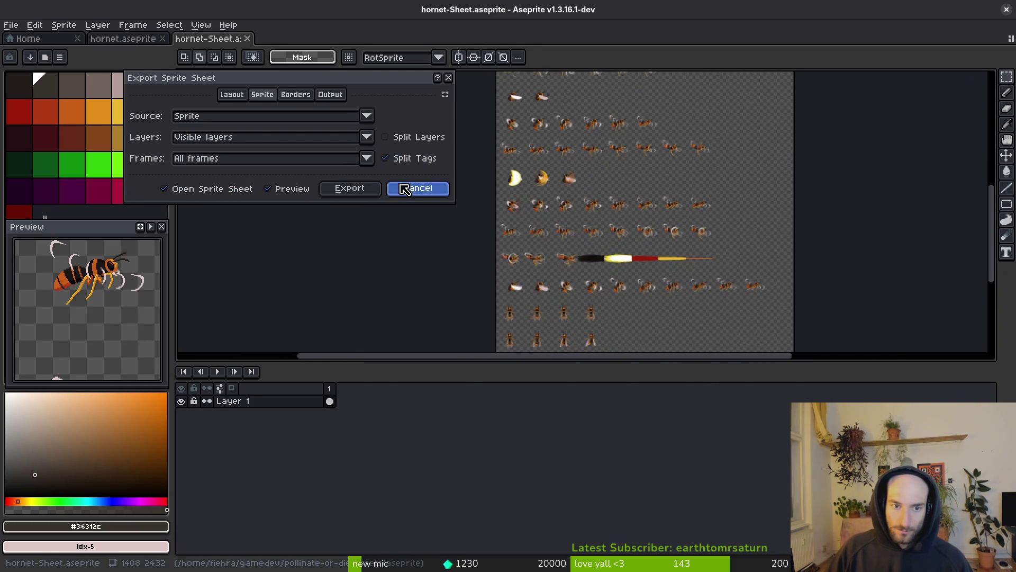
pyautogui.click(416, 188)
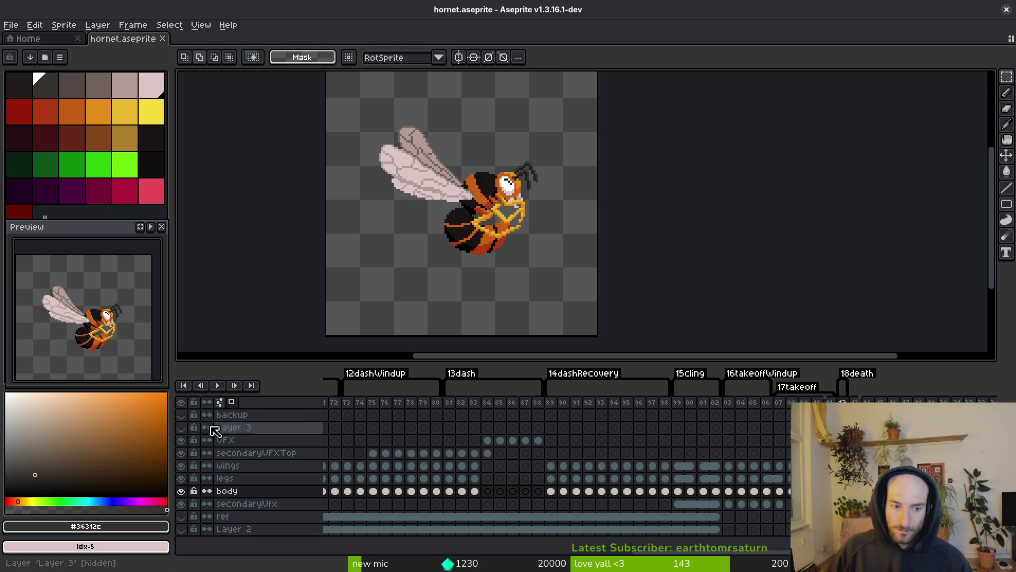
pyautogui.hotkey('ctrl', 'e')
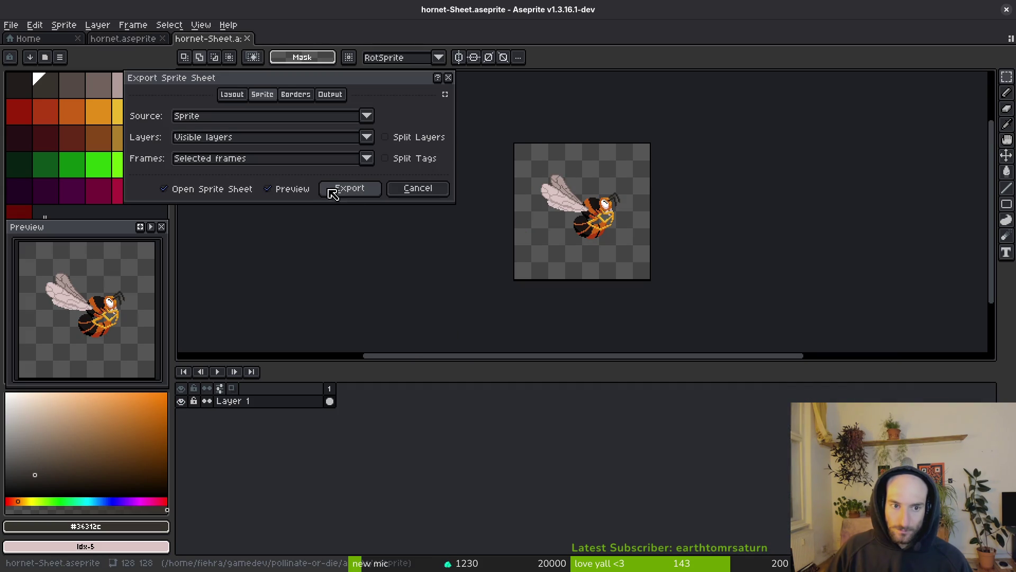
# Step: Generate a sprite sheet of all frames split by animation tags
pyautogui.click(366, 158)
pyautogui.click(227, 175)
pyautogui.click(410, 159)
pyautogui.scroll(-5, 582, 258)
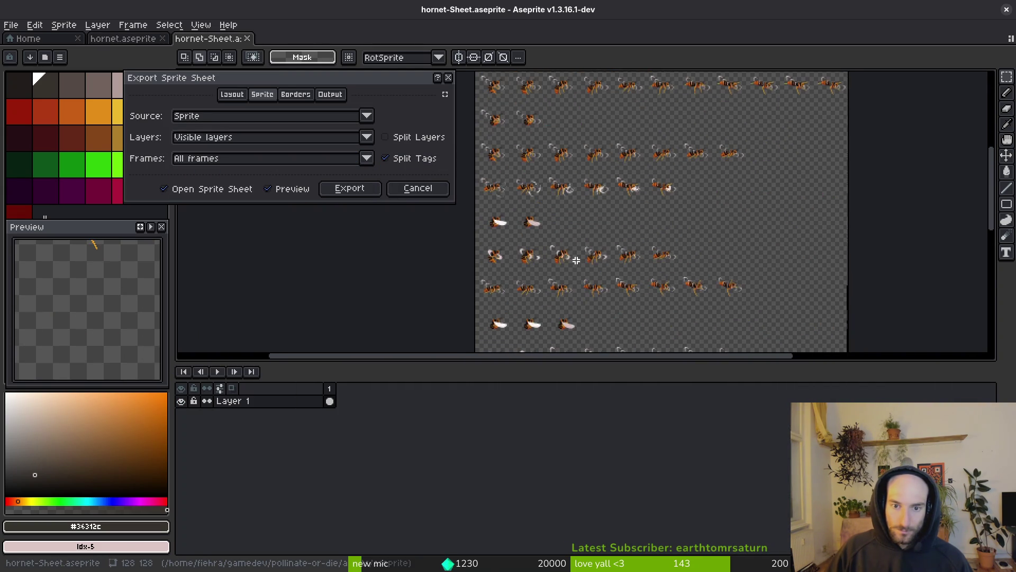
pyautogui.moveTo(579, 255); pyautogui.dragTo(587, 146)
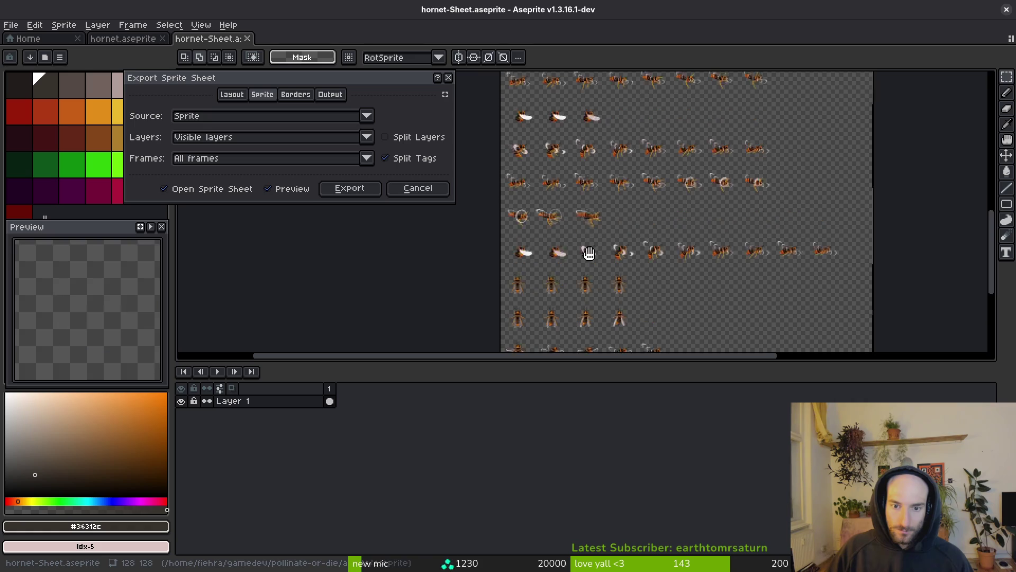
pyautogui.click(349, 188)
# Step: Export the sheet to art/enemies as hornet-Sheet.png, overwriting the existing file
pyautogui.hotkey('ctrl', 'alt', 'shift', 's')
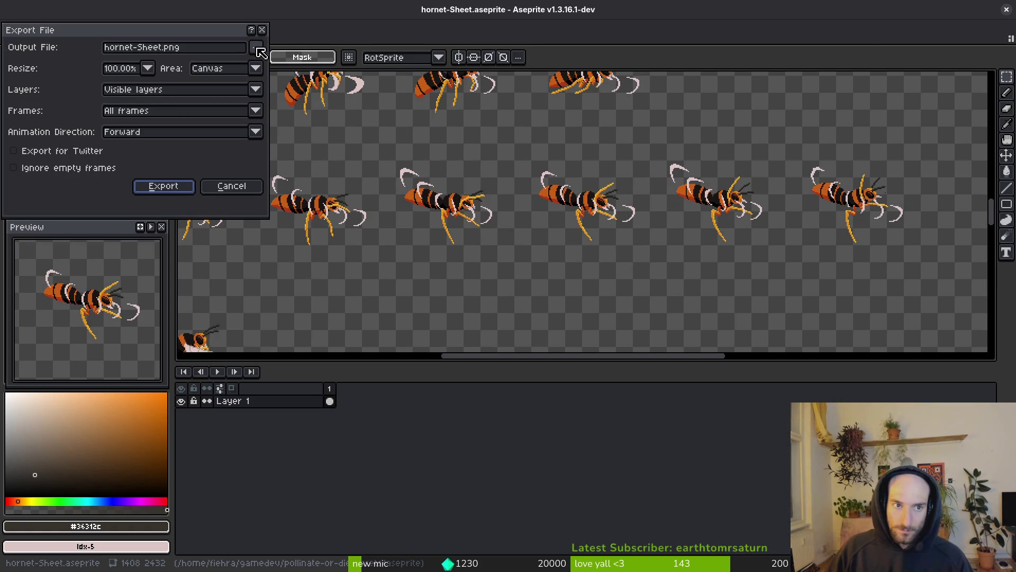
pyautogui.click(256, 47)
pyautogui.click(283, 66)
pyautogui.doubleClick(162, 146)
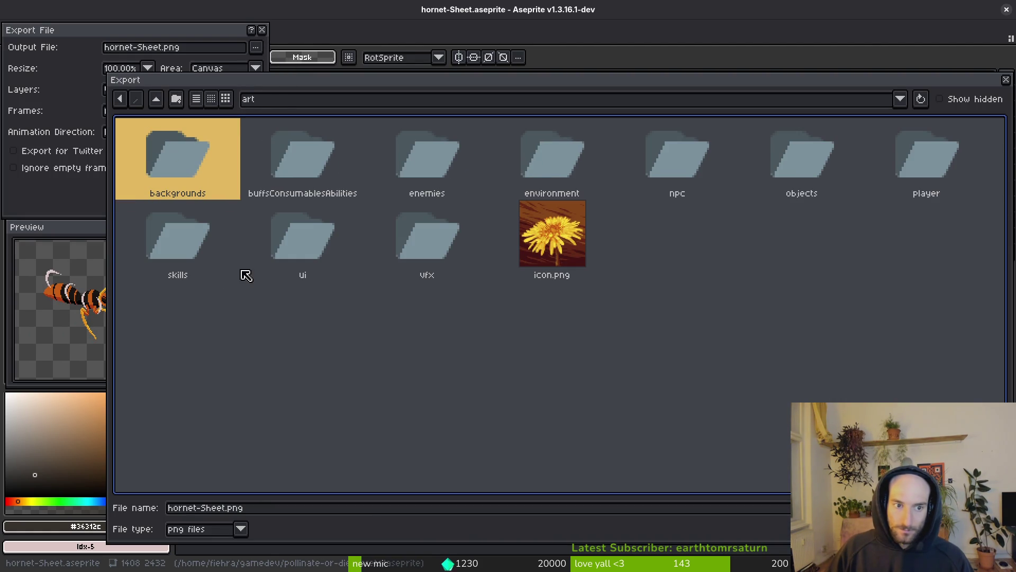
pyautogui.doubleClick(466, 166)
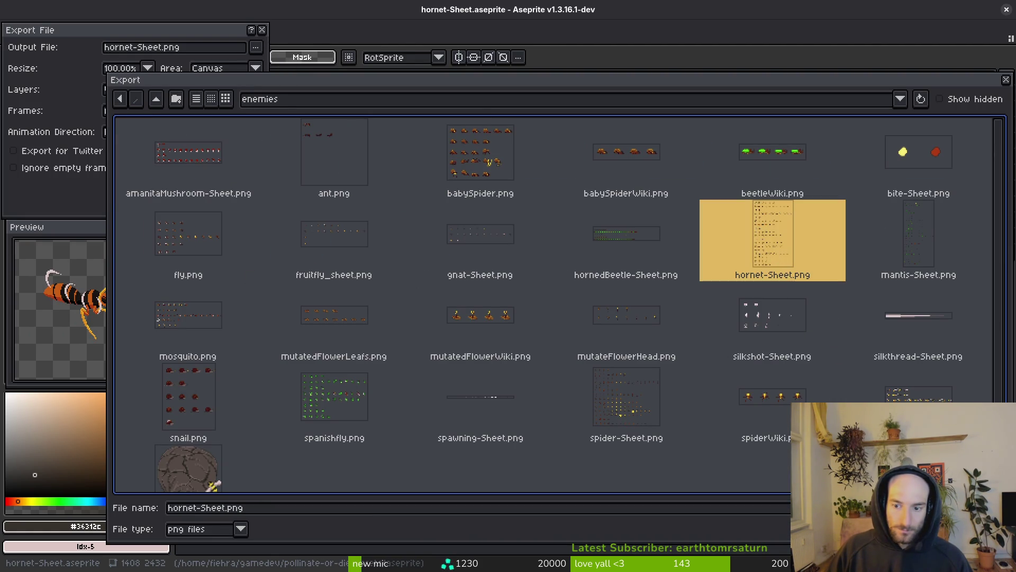
pyautogui.press('Return')
pyautogui.click(458, 320)
pyautogui.click(159, 187)
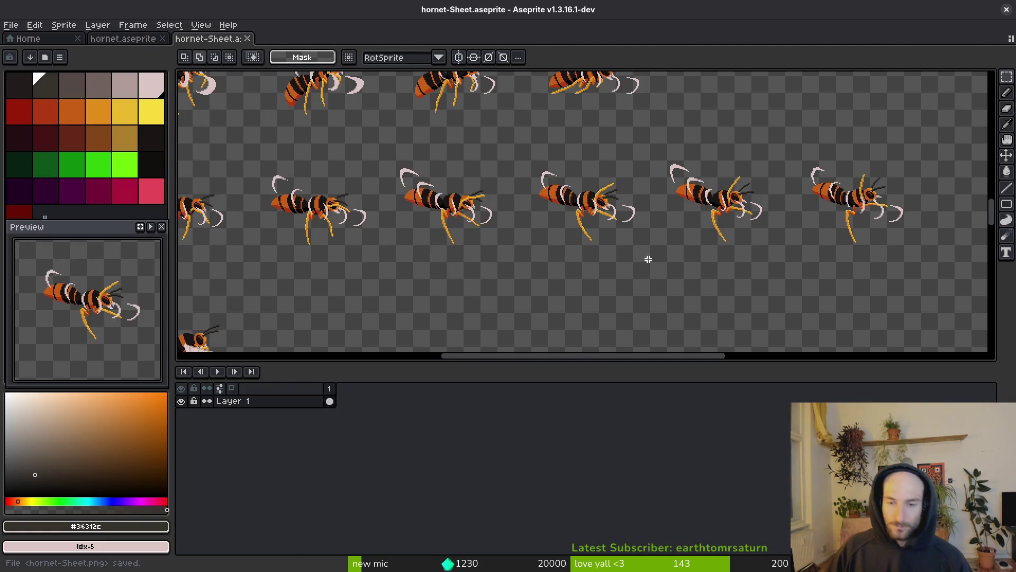
# Step: Stage the updated sprite files in tig and commit them as "added hornet death frame"
pyautogui.hotkey('alt', 'Tab')
pyautogui.press('Return')
pyautogui.write('cd ..')
pyautogui.press('Return')
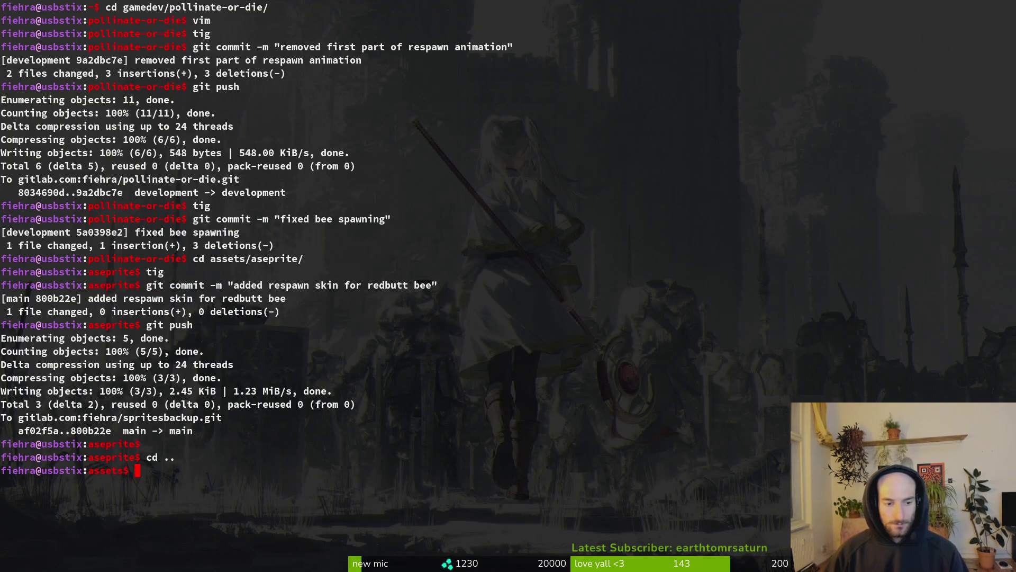
pyautogui.press('Return')
pyautogui.write('tig')
pyautogui.press('Return')
pyautogui.press('s')
pyautogui.press('q')
pyautogui.press('q')
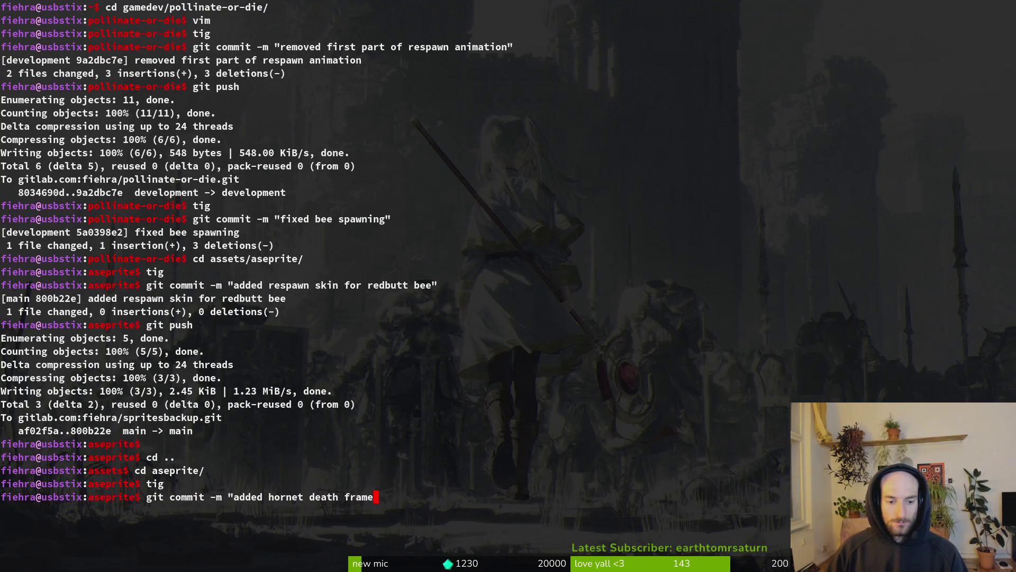
pyautogui.write('"')
pyautogui.press('Return')
# Step: Return to the pollinate-or-die project root and open the hornet's dying.gd in vim
pyautogui.write('cd ..')
pyautogui.press('Return')
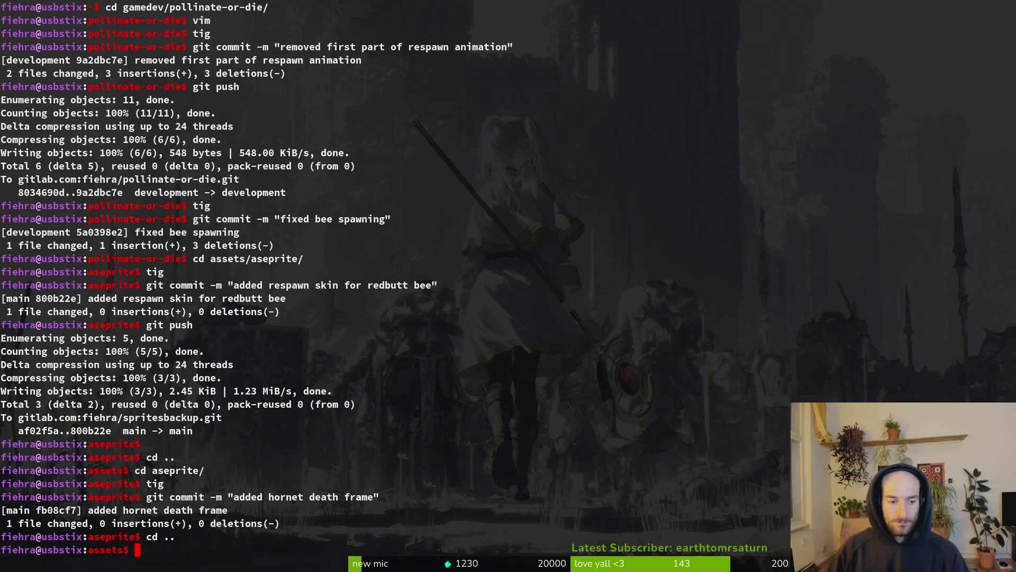
pyautogui.write('cd .')
pyautogui.press('Return')
pyautogui.write('t')
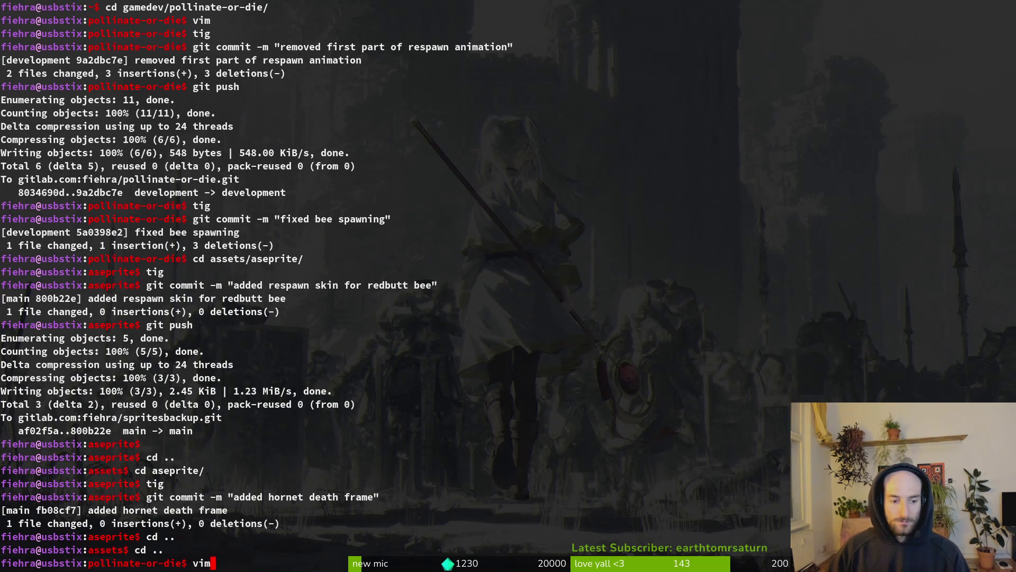
pyautogui.press('Return')
pyautogui.write('hordy')
pyautogui.press('Return')
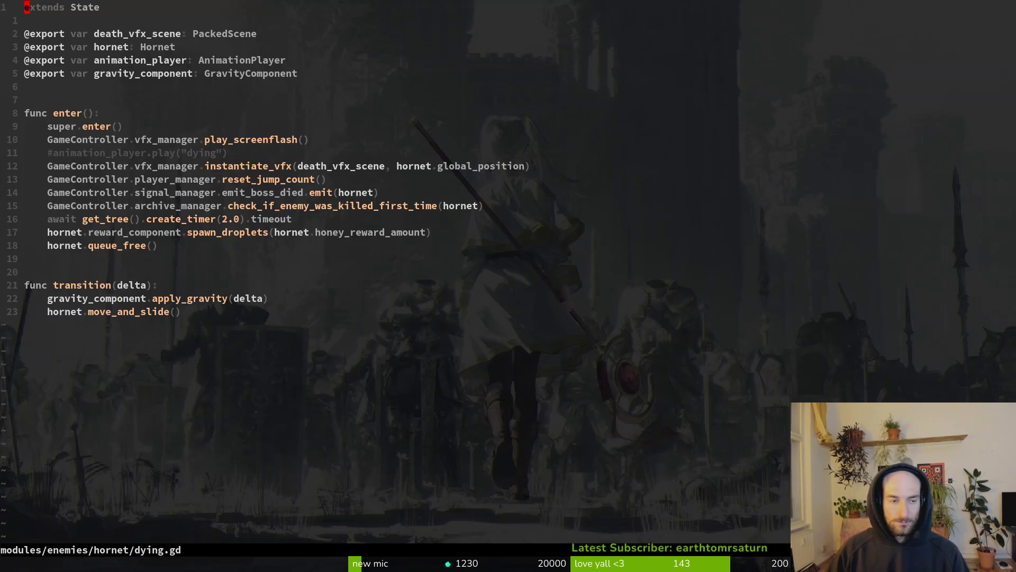
# Step: Uncomment the animation_player.play line in the hornet's dying.gd enter function
pyautogui.press('1')
pyautogui.press('0')
pyautogui.press('j')
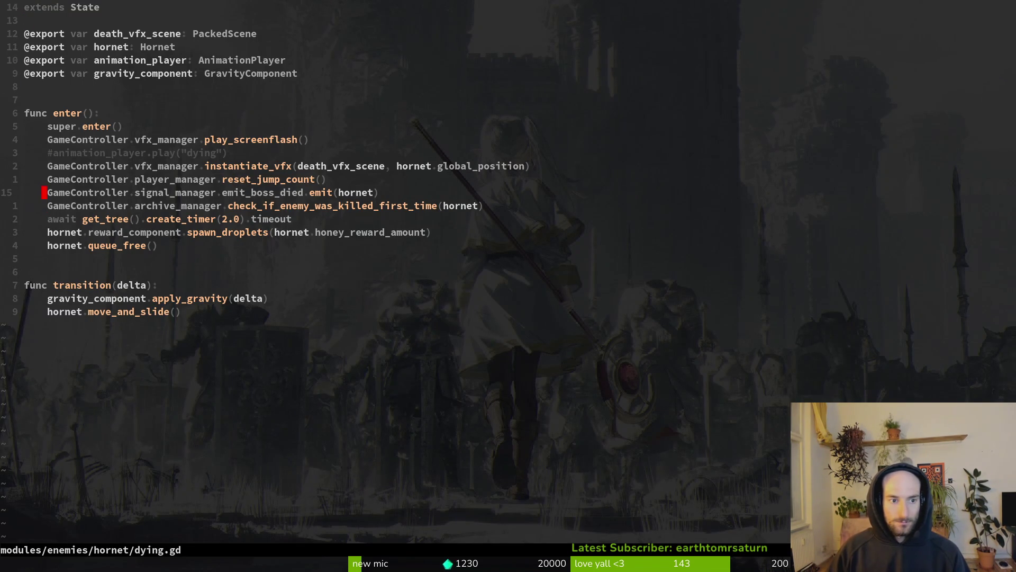
pyautogui.press('l')
pyautogui.press('s')
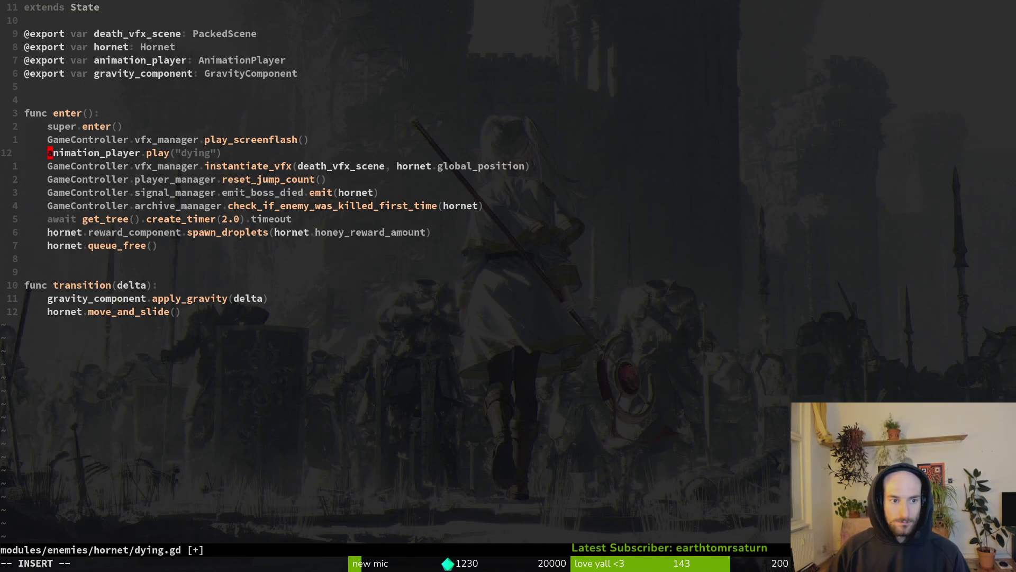
pyautogui.press('Escape')
# Step: Change the played animation from "dying" to "death" and save the script
pyautogui.press('c')
pyautogui.press('i')
pyautogui.press('"')
pyautogui.write('death')
pyautogui.press('Escape')
pyautogui.write(':w')
pyautogui.press('Return')
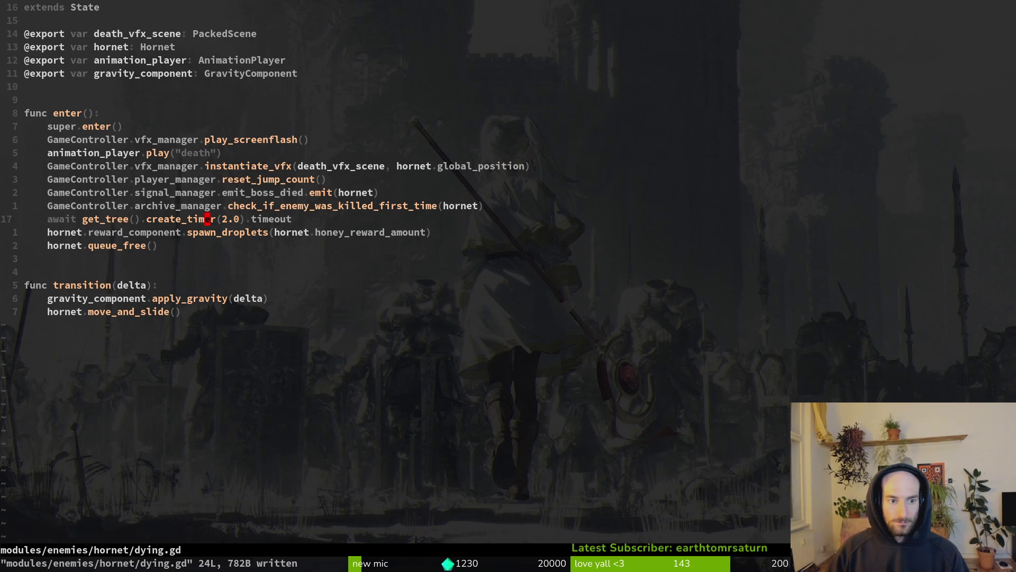
# Step: Open mantis/dying.gd in a split, check its line 14 wall call, then save and close it
pyautogui.press('space')
pyautogui.press('f')
pyautogui.press('f')
pyautogui.write('mantis')
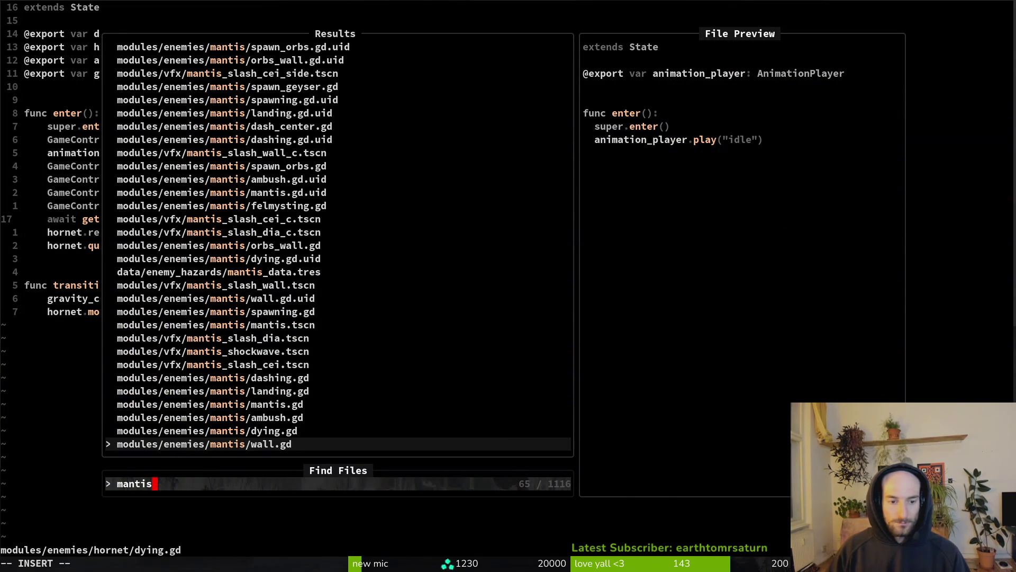
pyautogui.press('Up')
pyautogui.press('Up')
pyautogui.press('Down')
pyautogui.hotkey('ctrl', 'v')
pyautogui.press('1')
pyautogui.press('4')
pyautogui.press('j')
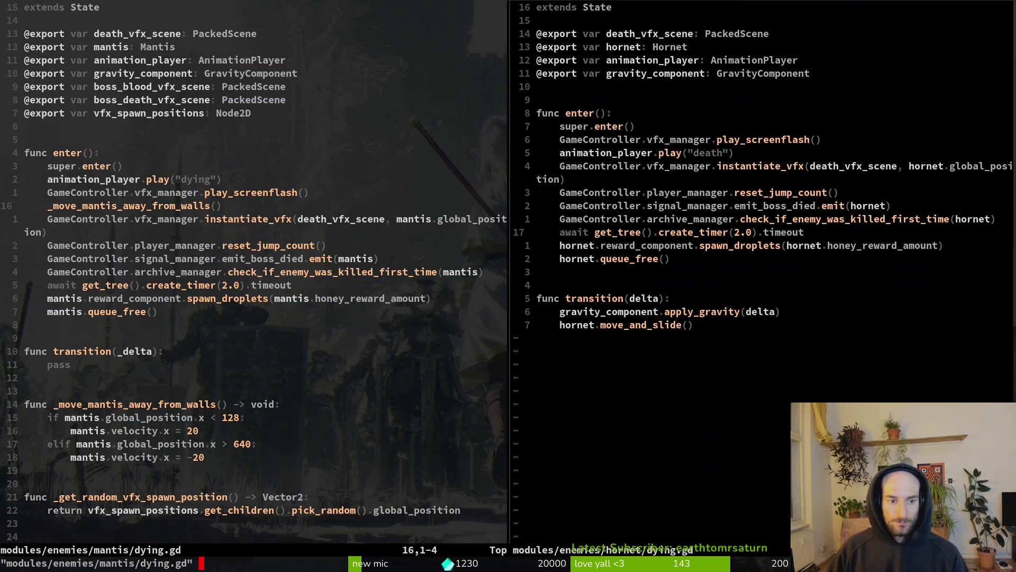
pyautogui.press('Return')
pyautogui.hotkey('alt', 'Tab')
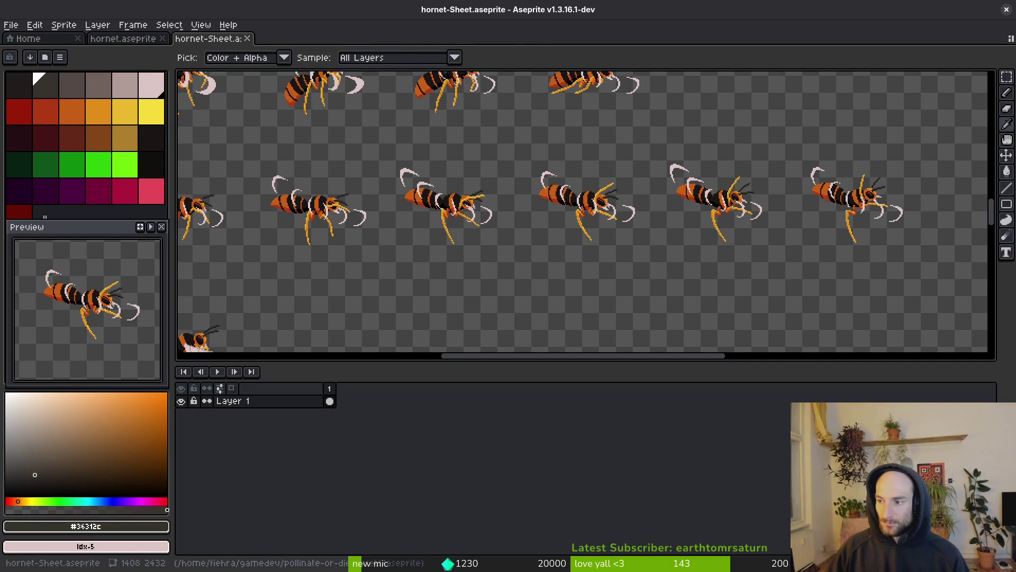
# Step: Leave the hornet-Sheet in Aseprite for the hornet's dying.gd in Vim
pyautogui.hotkey('alt', 'Tab')
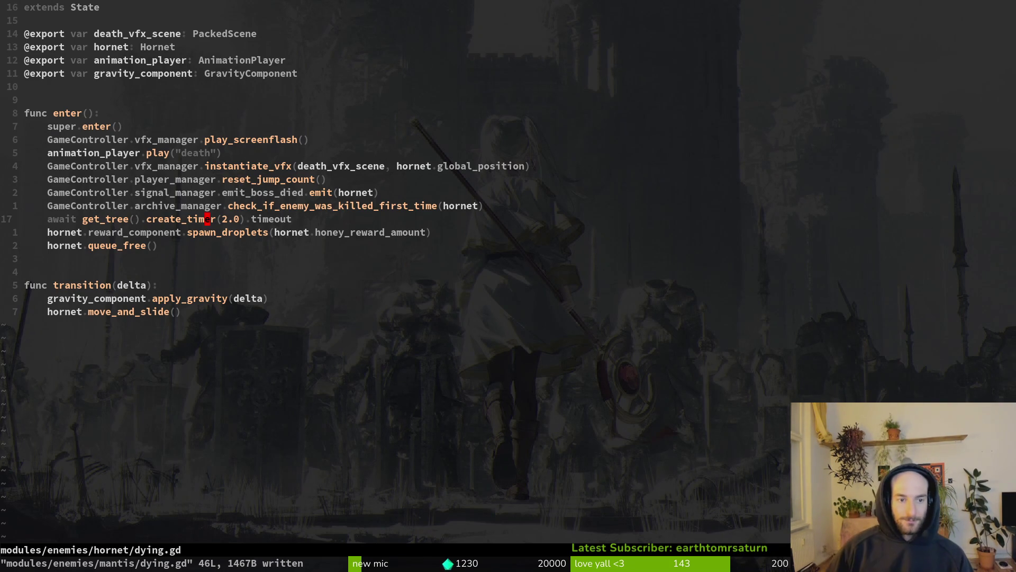
# Step: In mantis dying.gd, start a new GameController line using signal_manager
pyautogui.hotkey('ctrl', '6')
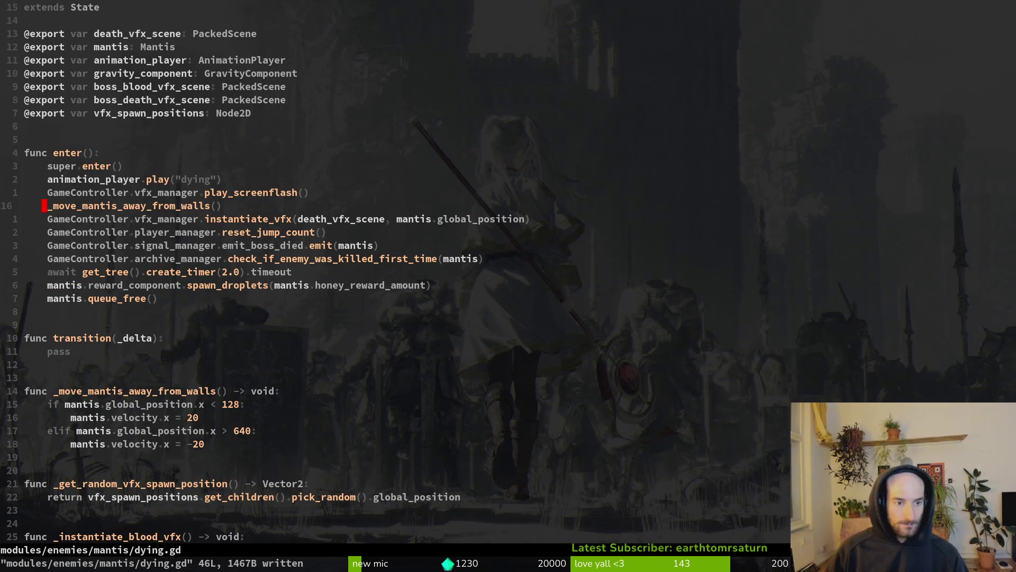
pyautogui.write('jo')
pyautogui.write('GameController.vfx_manager.')
pyautogui.write('sha')
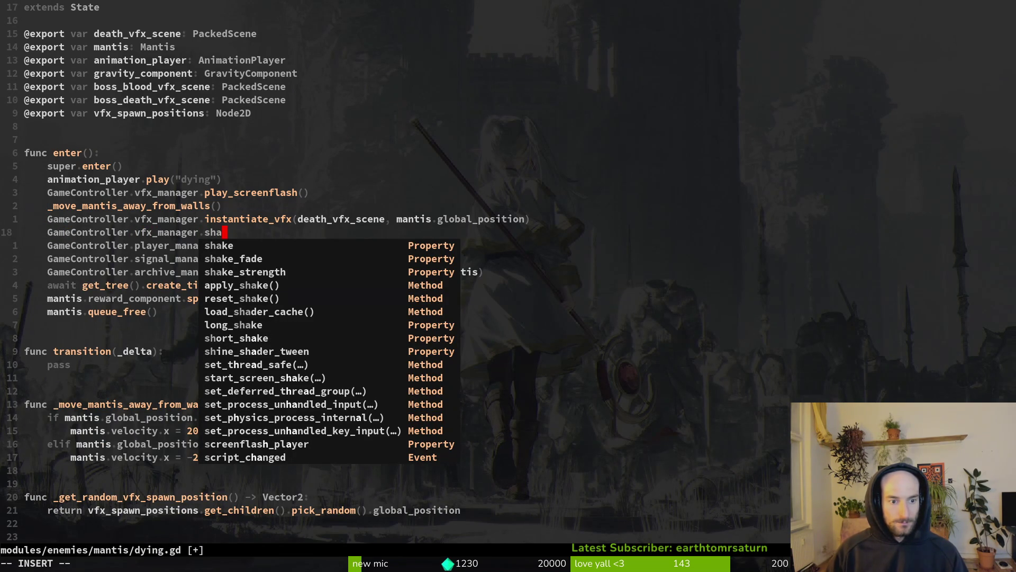
pyautogui.hotkey('ctrl', 'n')
pyautogui.hotkey('ctrl', 'n')
pyautogui.hotkey('ctrl', 'n')
pyautogui.press('BackSpace')
pyautogui.press('BackSpace')
pyautogui.press('BackSpace')
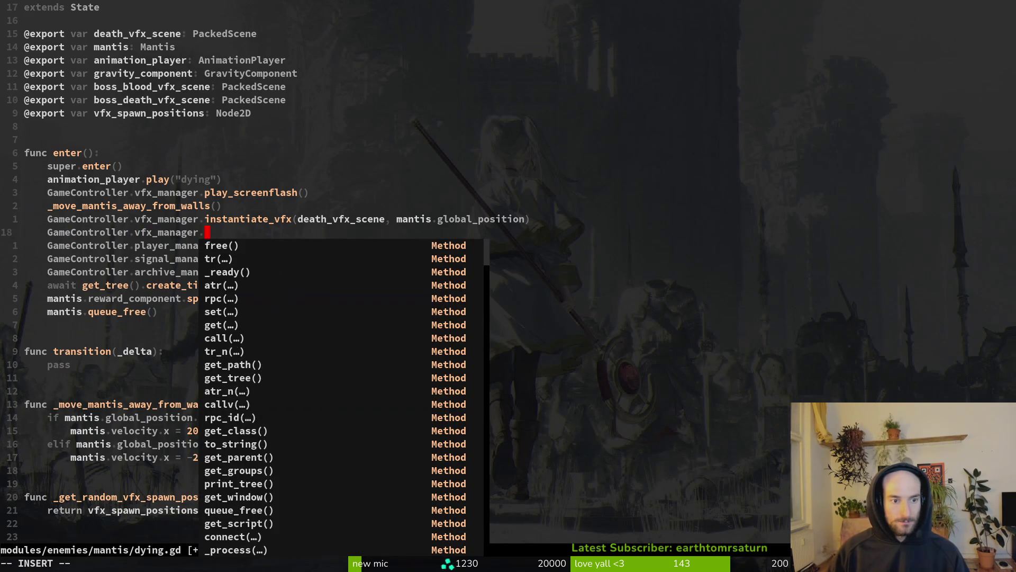
pyautogui.press('BackSpace')
pyautogui.press('BackSpace')
pyautogui.press('BackSpace')
pyautogui.press('BackSpace')
pyautogui.write('sig')
pyautogui.hotkey('ctrl', 'y')
# Step: Complete it as signal_manager.emit_screen_shake.emit() and save the mantis script
pyautogui.write('.')
pyautogui.write('a')
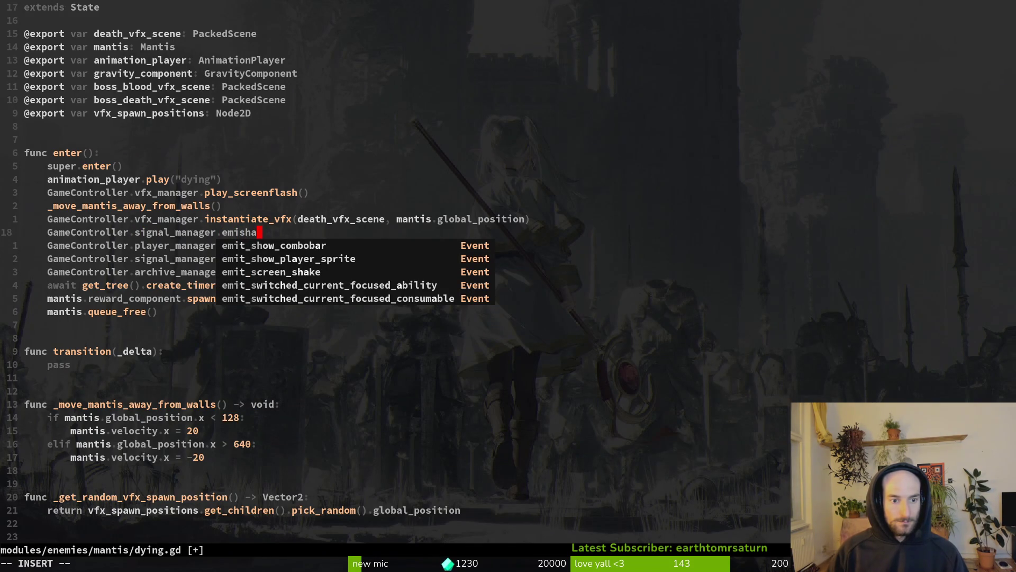
pyautogui.press('Tab')
pyautogui.press('Tab')
pyautogui.press('Return')
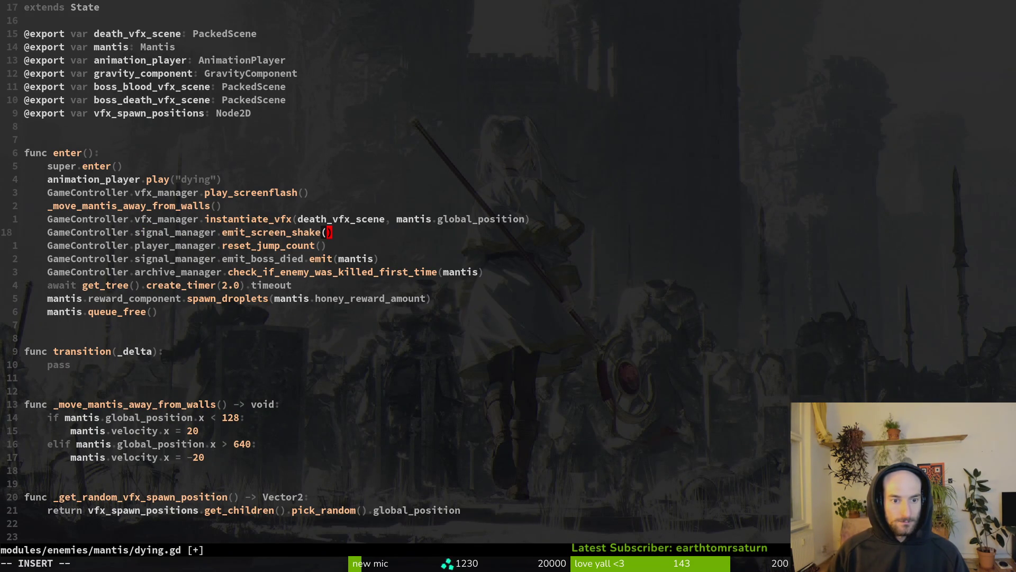
pyautogui.press('Escape')
pyautogui.write(':w')
pyautogui.press('Return')
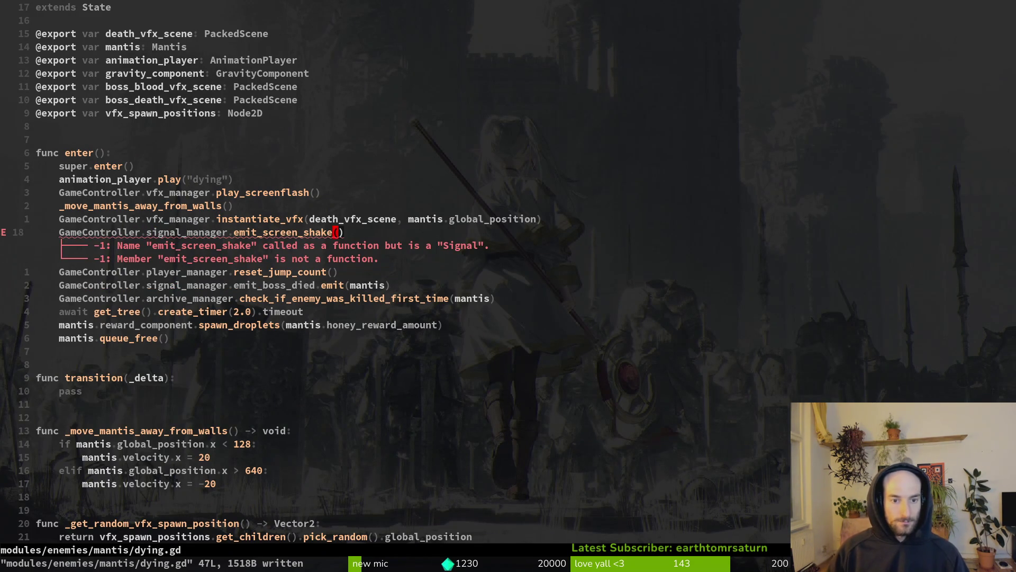
pyautogui.write('.')
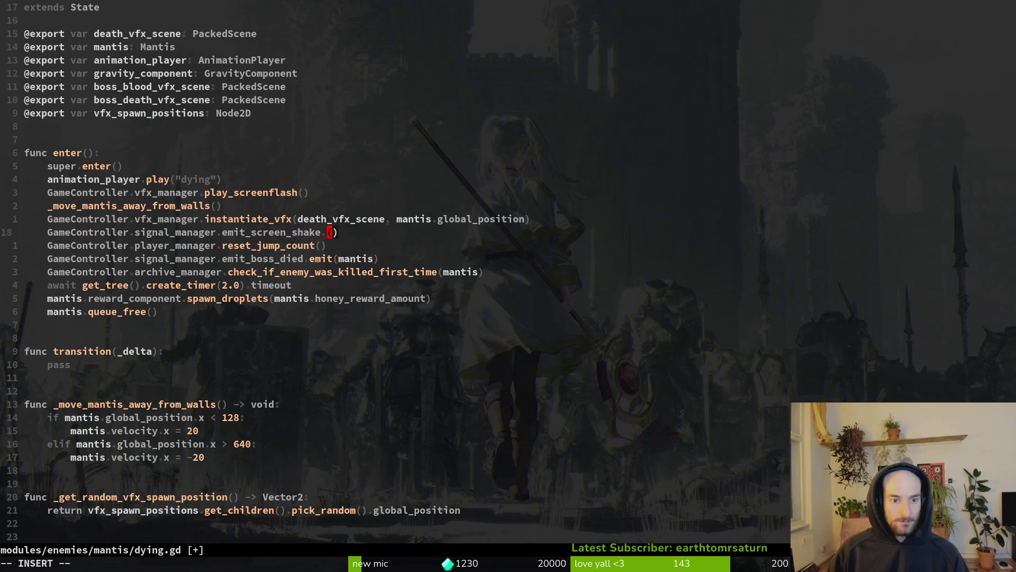
pyautogui.press('Escape')
pyautogui.write(':w')
pyautogui.press('Return')
# Step: Copy the screen-shake line into hornet dying.gd and move the animation play line above it
pyautogui.hotkey('shift', 'v')
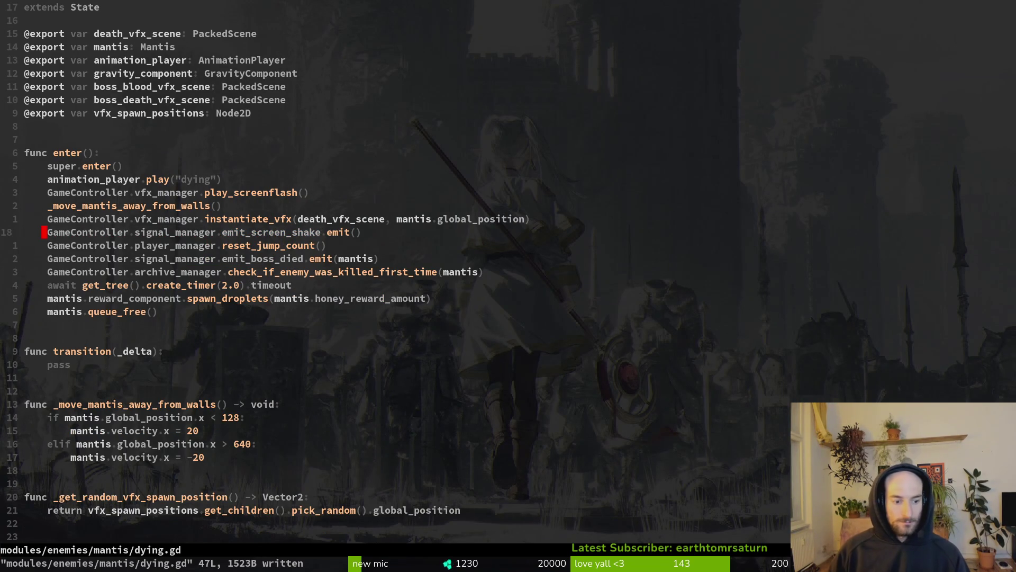
pyautogui.hotkey('ctrl', '6')
pyautogui.press('p')
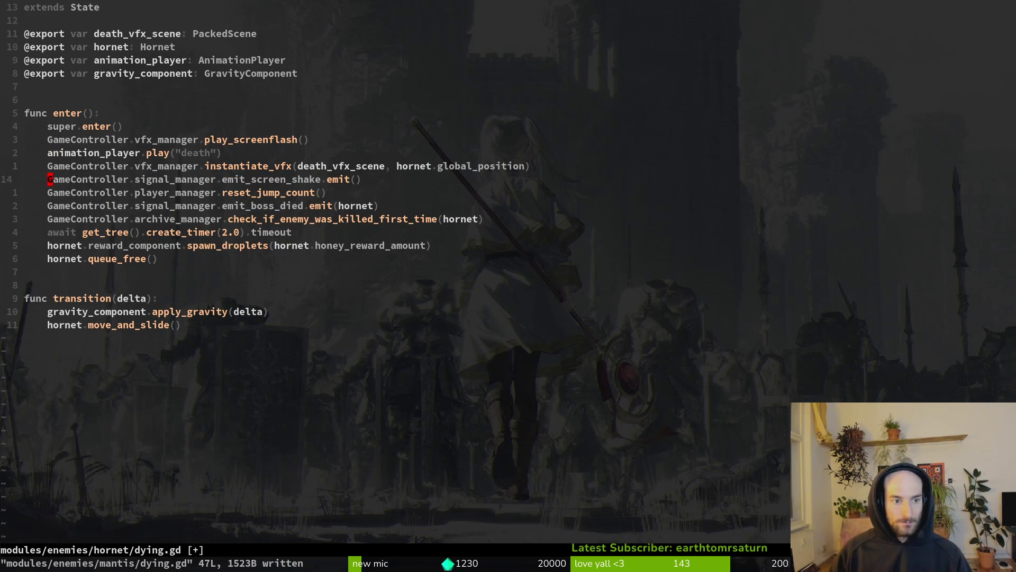
pyautogui.hotkey('ctrl', '6')
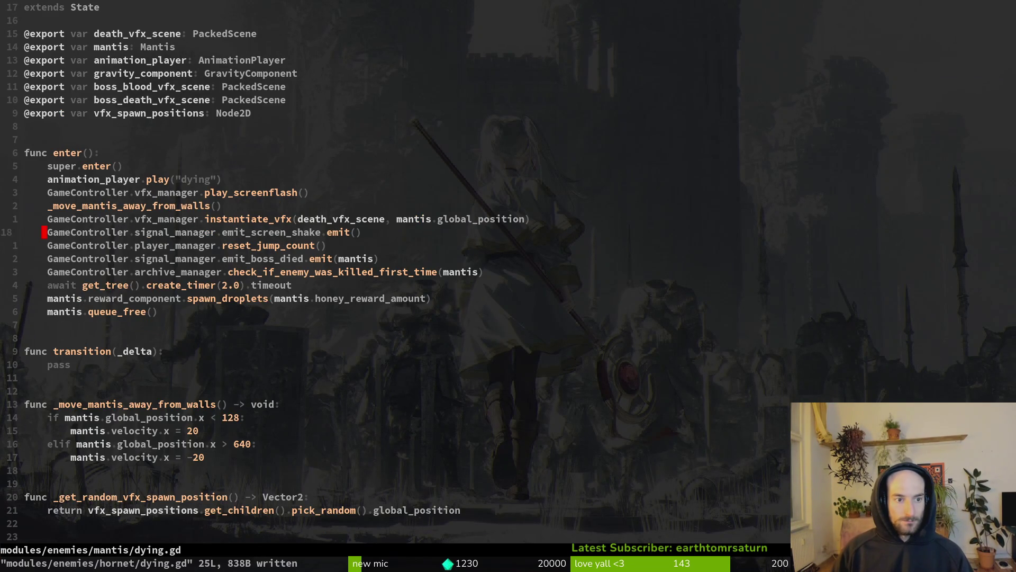
pyautogui.hotkey('ctrl', '6')
pyautogui.press('k')
pyautogui.press('k')
pyautogui.hotkey('shift', 'v')
pyautogui.hotkey('shift', 'k')
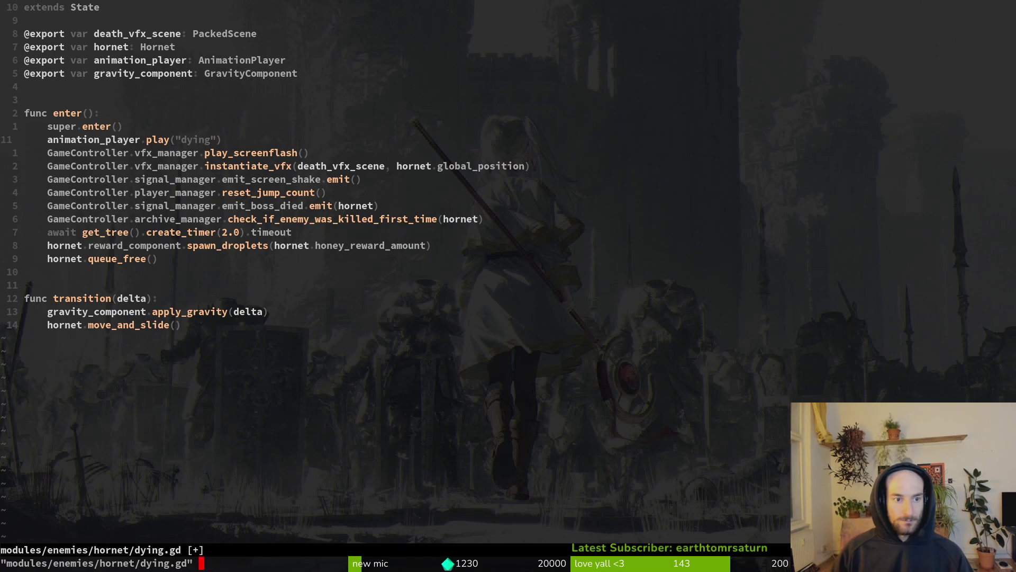
pyautogui.hotkey('alt', 'Tab')
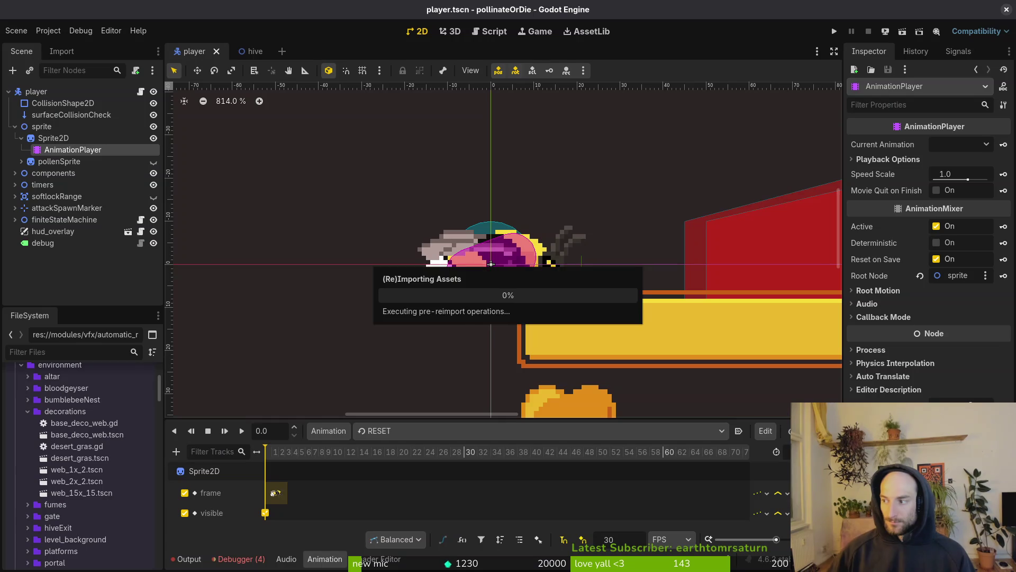
# Step: Open hornet.tscn and set its Sprite2D to 19 Vframes for the new death row
pyautogui.hotkey('alt', 'shift', 'o')
pyautogui.write('hornetts')
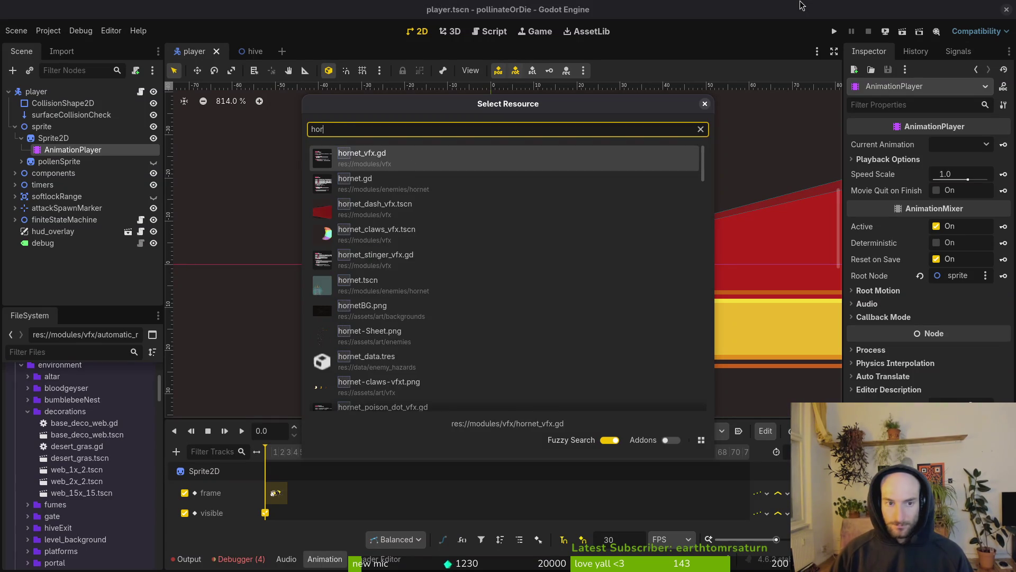
pyautogui.press('Down')
pyautogui.press('Down')
pyautogui.press('Return')
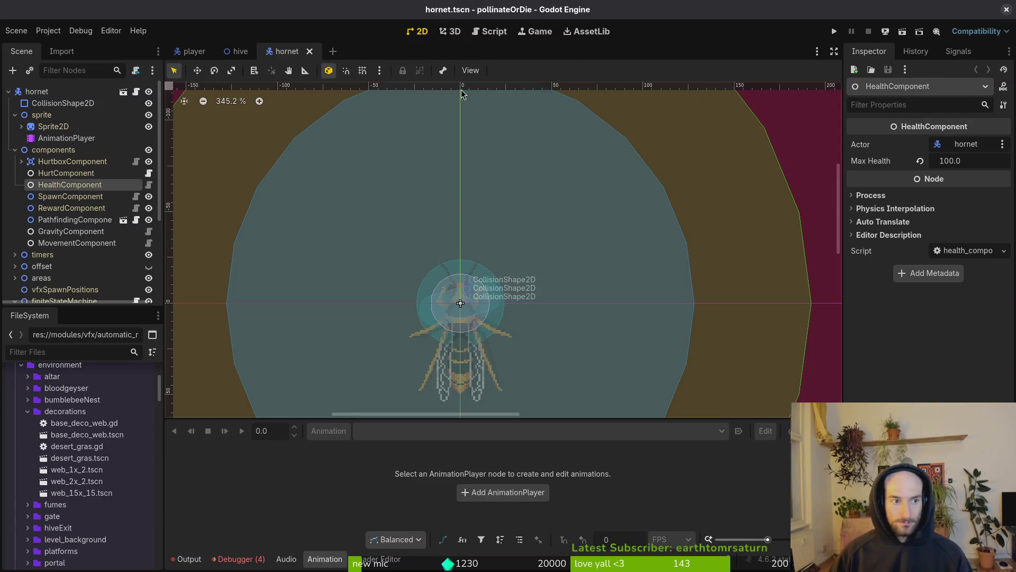
pyautogui.click(55, 126)
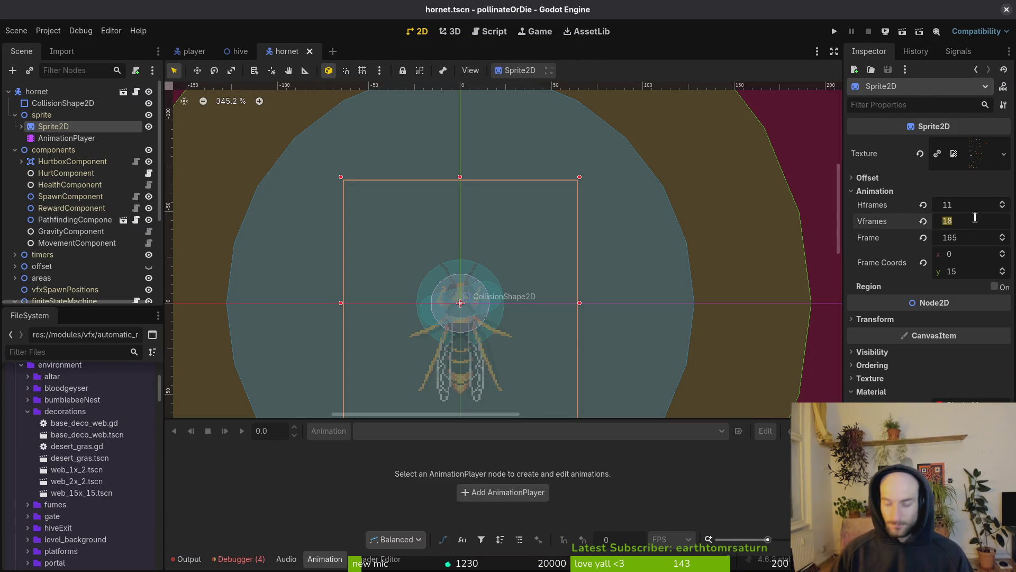
pyautogui.write('19')
pyautogui.press('Return')
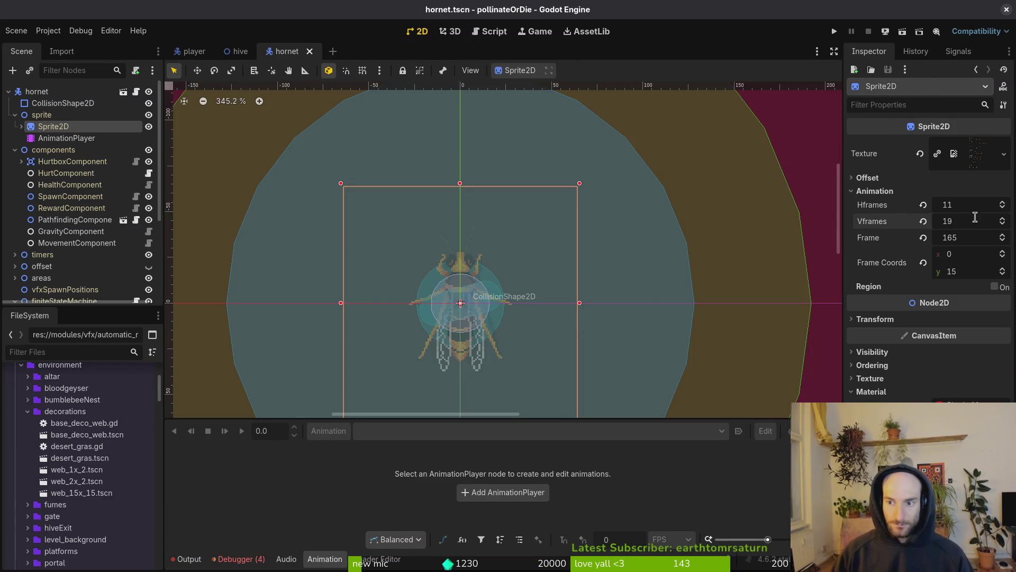
# Step: Close the exported hornet-Sheet in Aseprite, then bring up the hornet AnimationPlayer's animation list
pyautogui.hotkey('alt', 'Tab')
pyautogui.hotkey('ctrl', 'w')
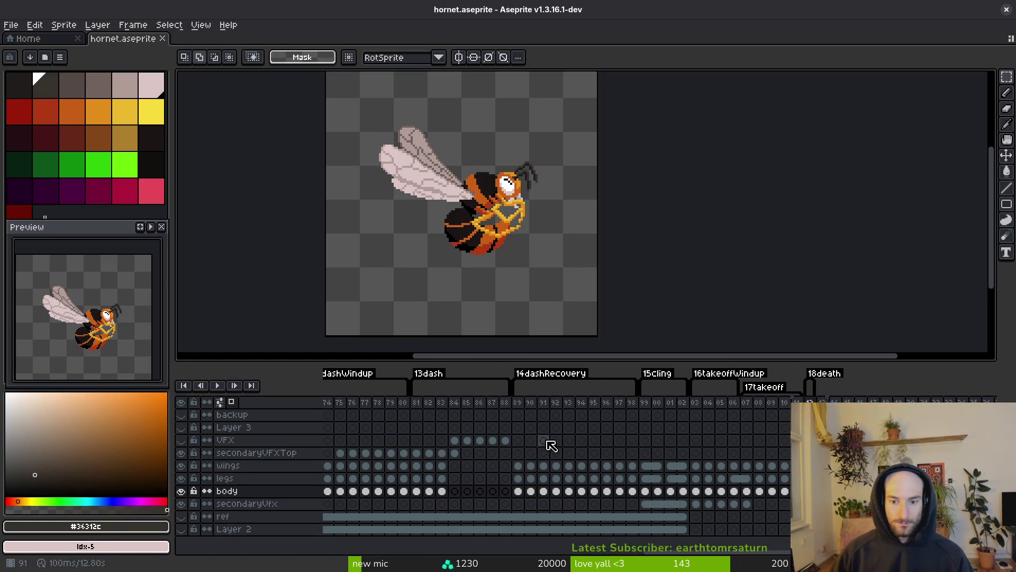
pyautogui.moveTo(529, 449); pyautogui.dragTo(615, 450)
pyautogui.hotkey('alt', 'Tab')
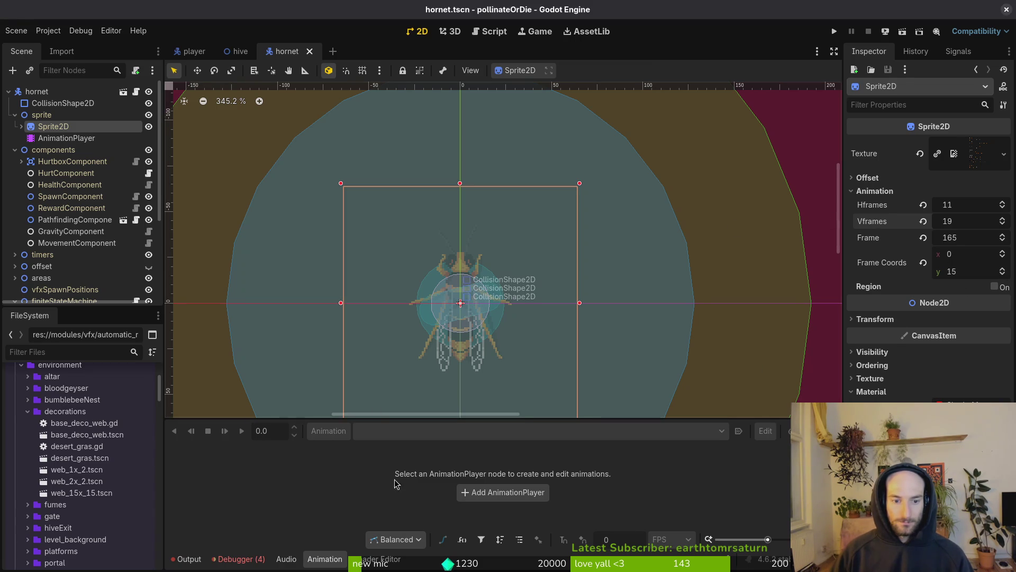
pyautogui.click(69, 138)
pyautogui.click(445, 431)
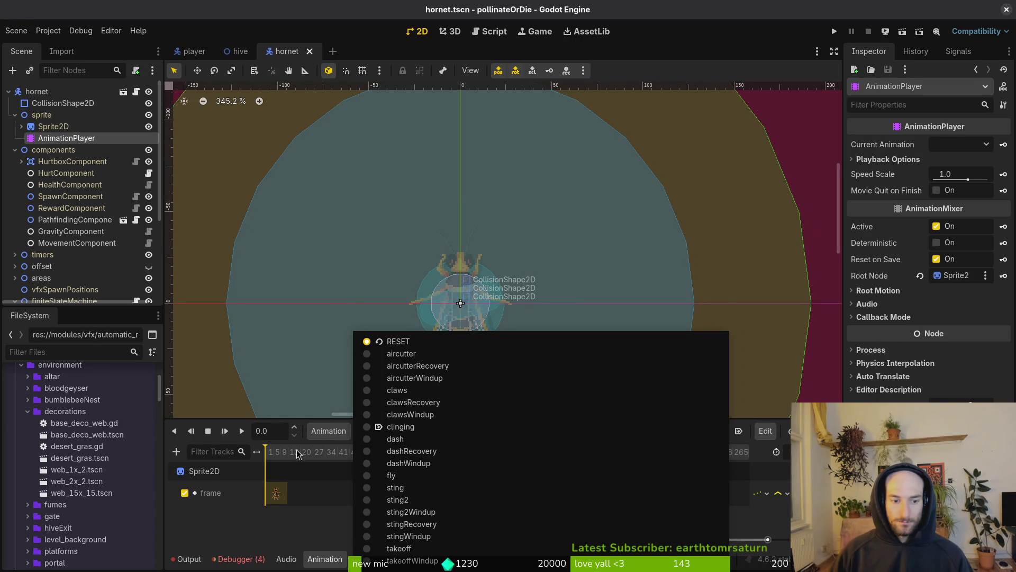
# Step: Create a new 'dying' animation with a 12 FPS snap and save the scene
pyautogui.click(328, 432)
pyautogui.click(339, 450)
pyautogui.write('dying')
pyautogui.press('Return')
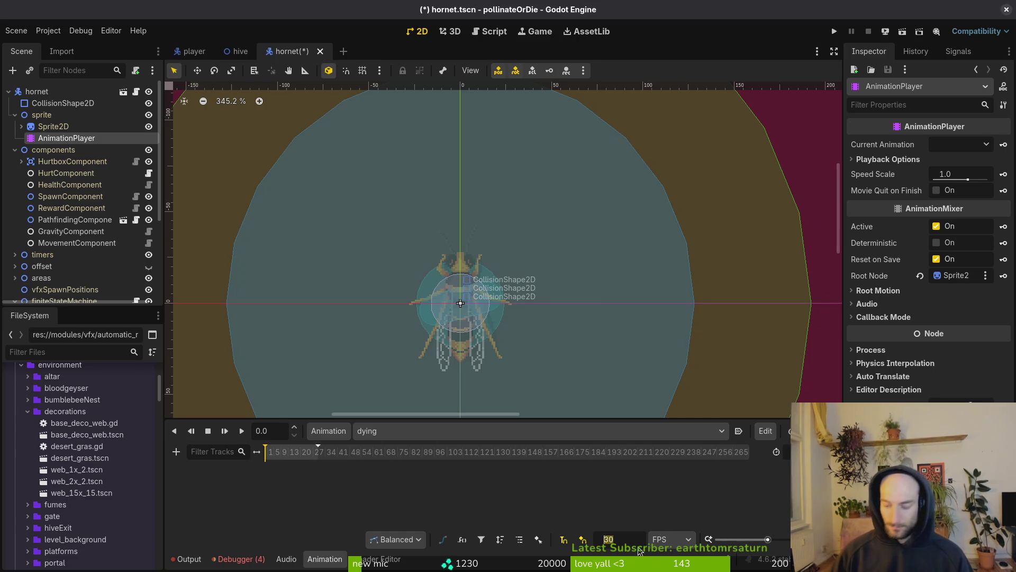
pyautogui.press('Return')
pyautogui.hotkey('ctrl', 's')
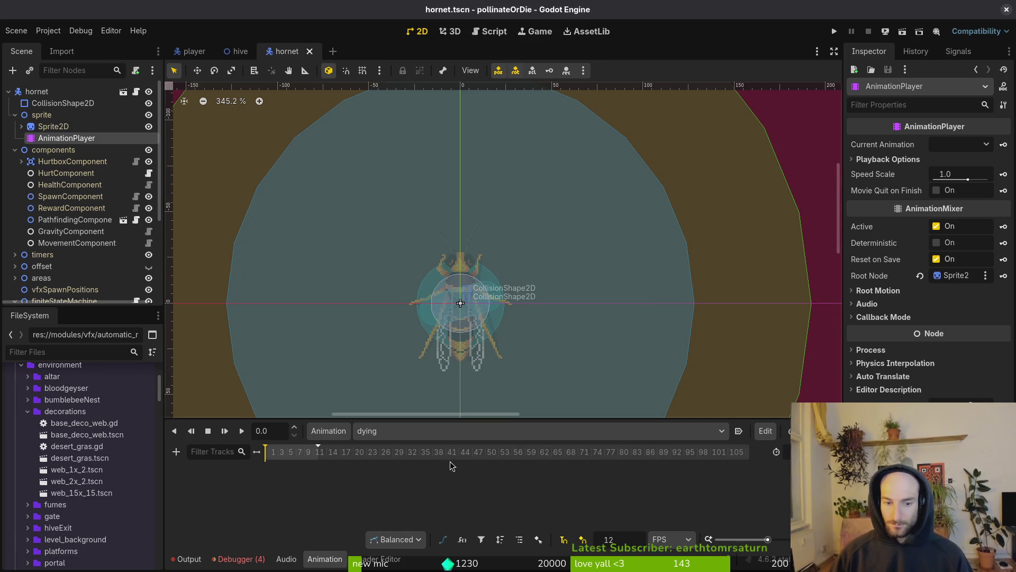
pyautogui.scroll(3, 339, 461)
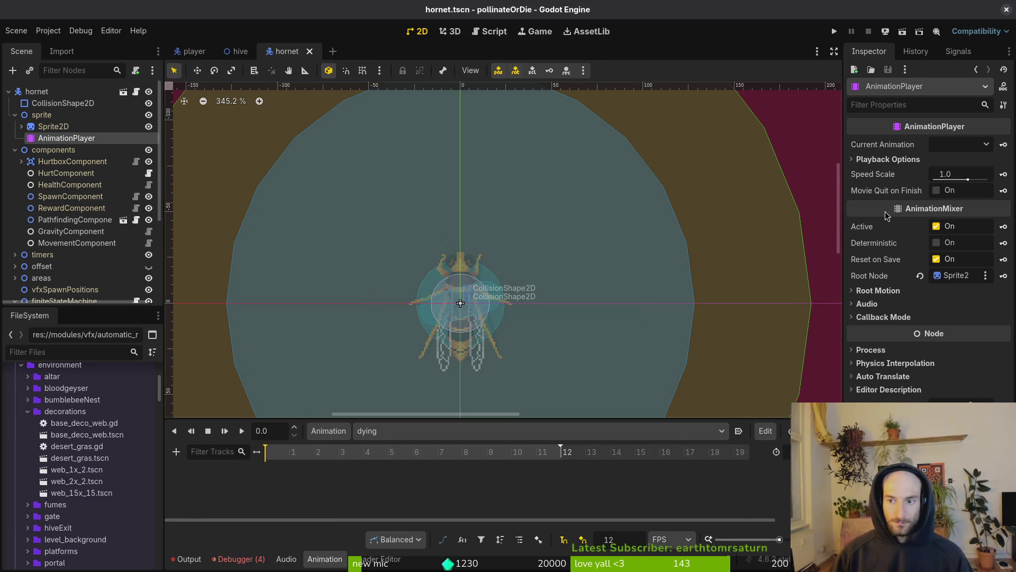
# Step: Key the Sprite2D frame at row 18 (frame 198) into 'dying', save, and run the game
pyautogui.click(53, 126)
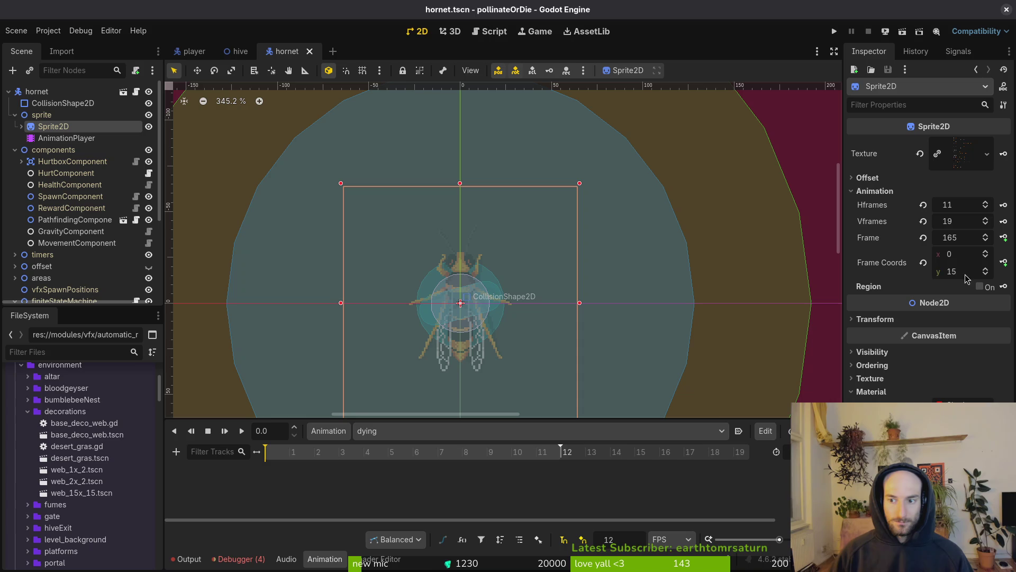
pyautogui.click(987, 270)
pyautogui.click(986, 269)
pyautogui.click(987, 270)
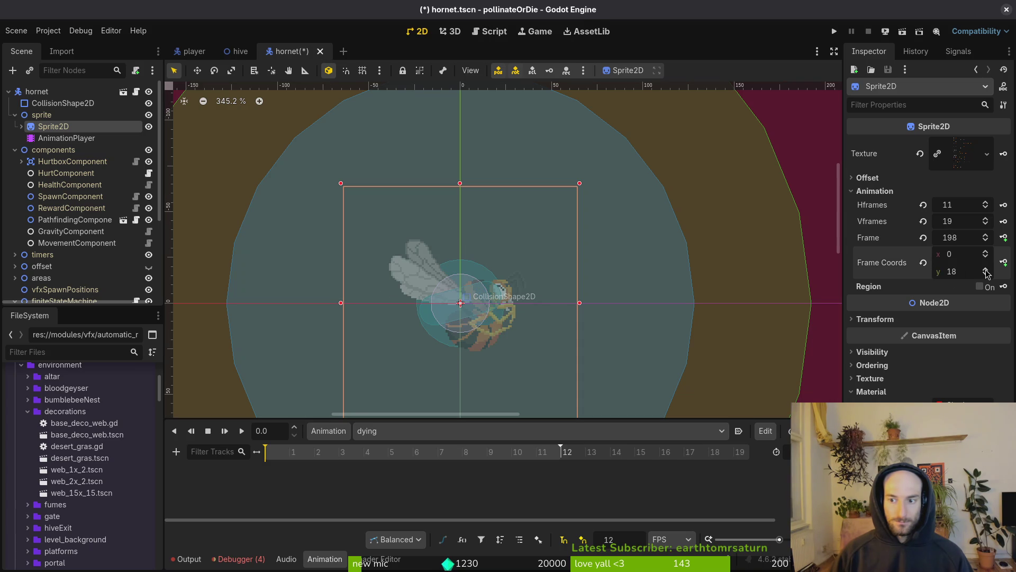
pyautogui.click(1004, 237)
pyautogui.click(551, 316)
pyautogui.hotkey('ctrl', 's')
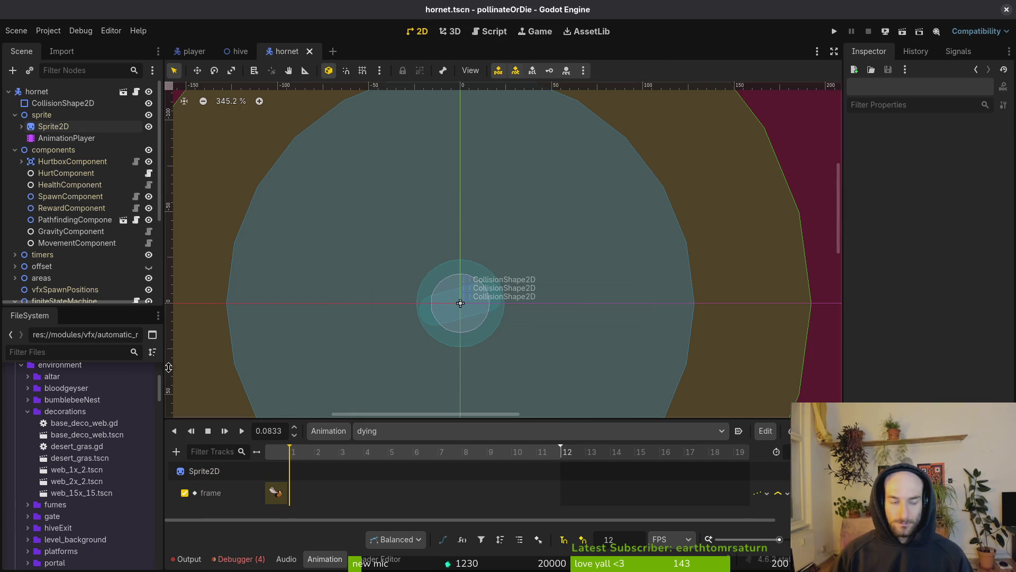
pyautogui.click(15, 150)
pyautogui.click(14, 115)
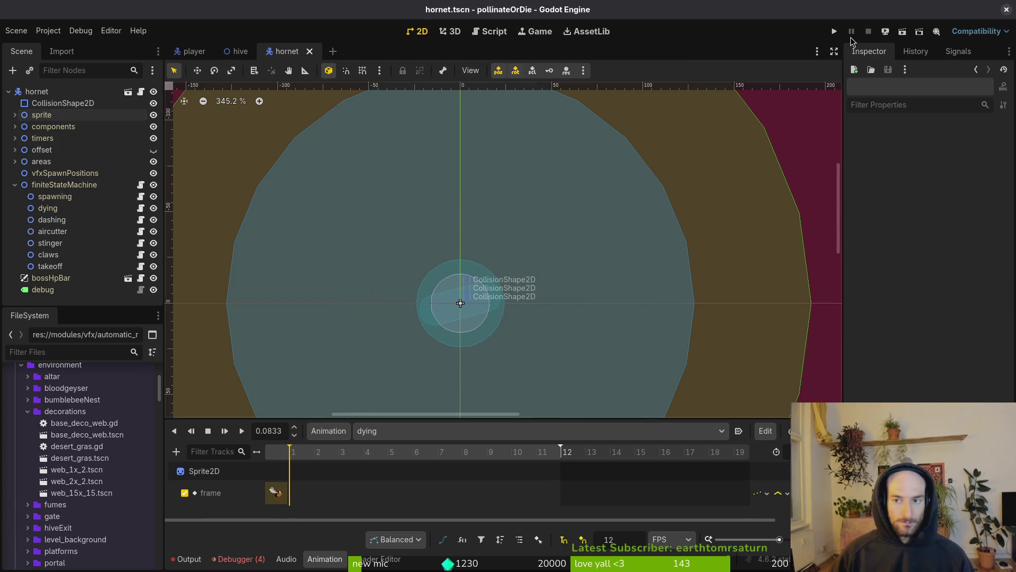
pyautogui.click(834, 31)
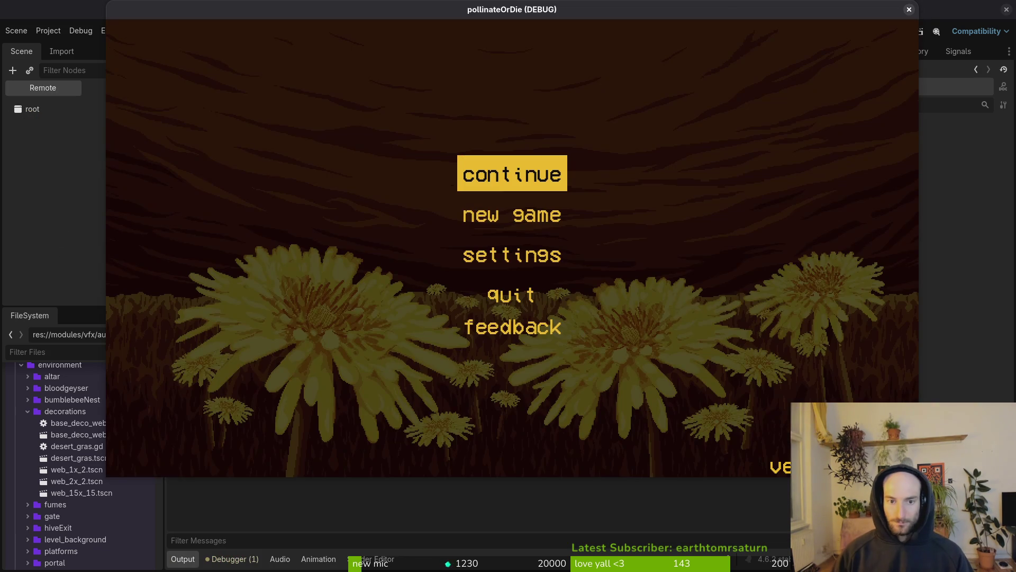
# Step: Set the hornet HealthComponent's Max Health to 10.0 and save the scene
pyautogui.press('F8')
pyautogui.click(123, 88)
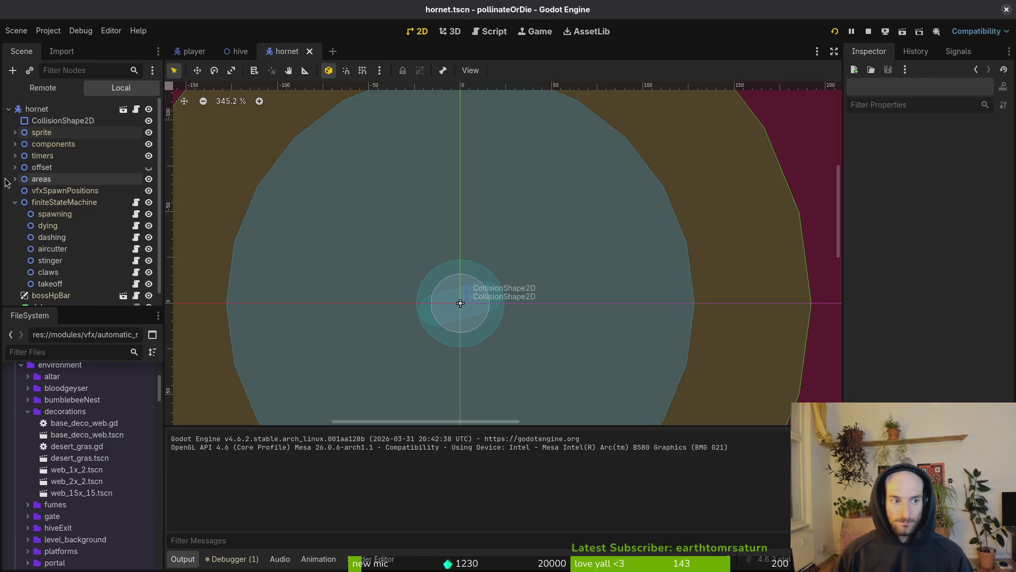
pyautogui.click(15, 144)
pyautogui.click(70, 179)
pyautogui.click(987, 162)
pyautogui.press('Return')
pyautogui.hotkey('ctrl', 's')
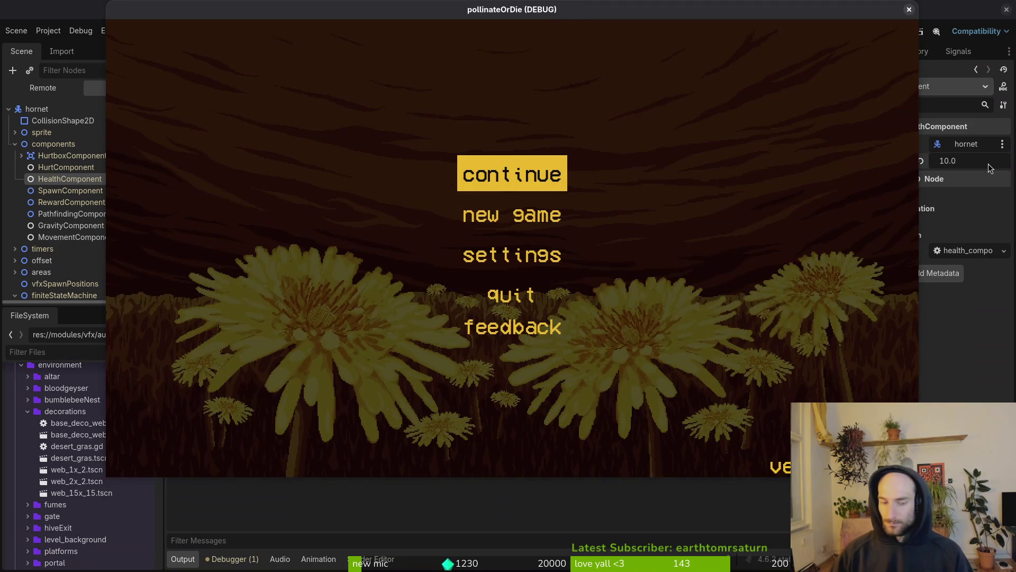
# Step: Run the game, load the Hornet boss fight from the debug menu, and fight briefly
pyautogui.press('Return')
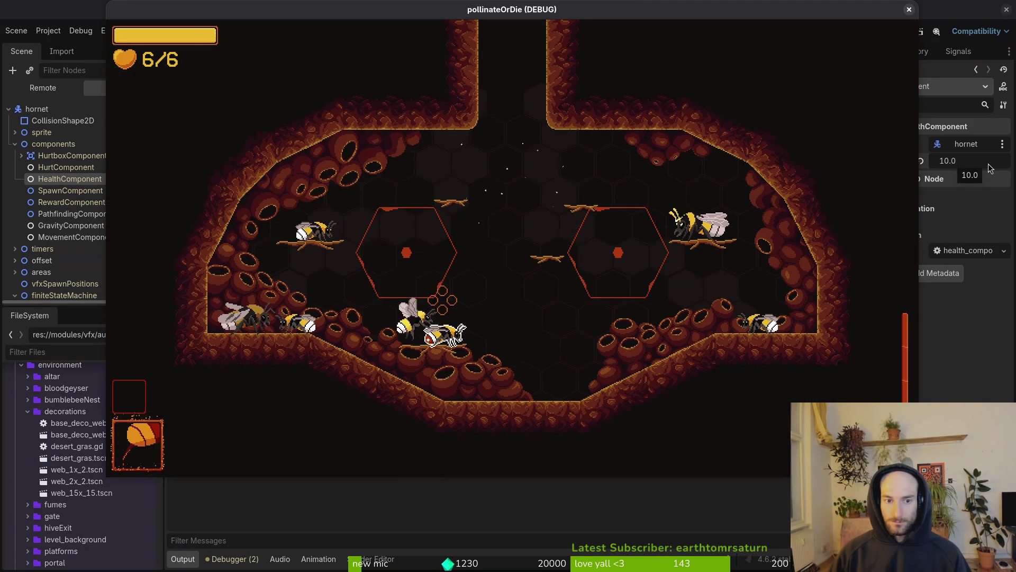
pyautogui.press('Escape')
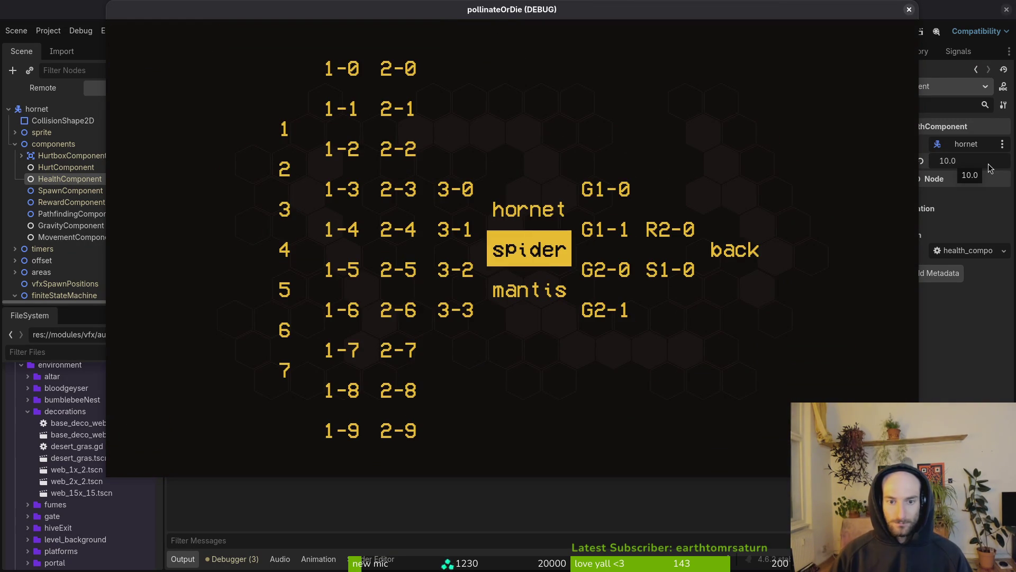
pyautogui.press('Up')
pyautogui.press('Return')
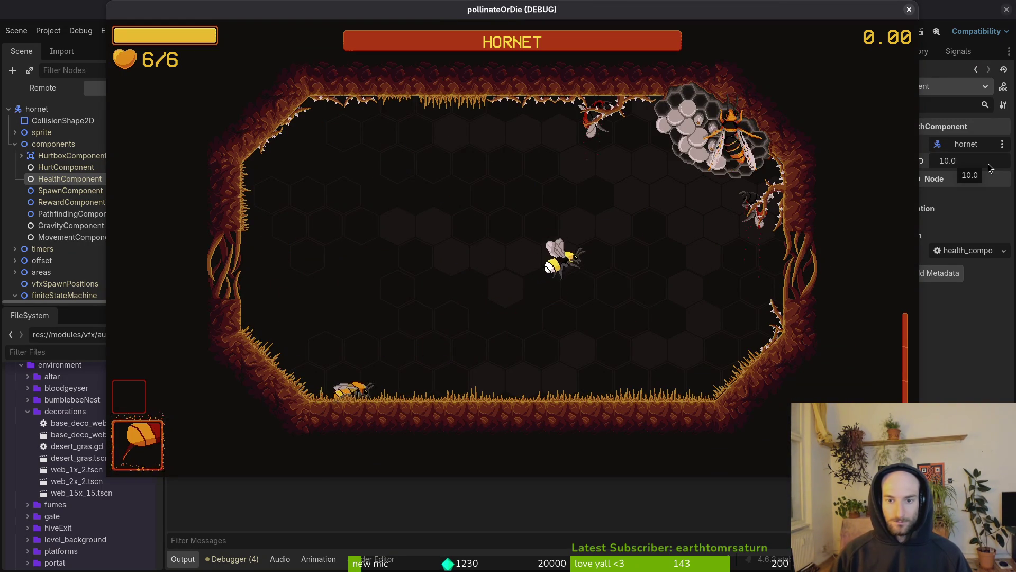
pyautogui.press('Left')
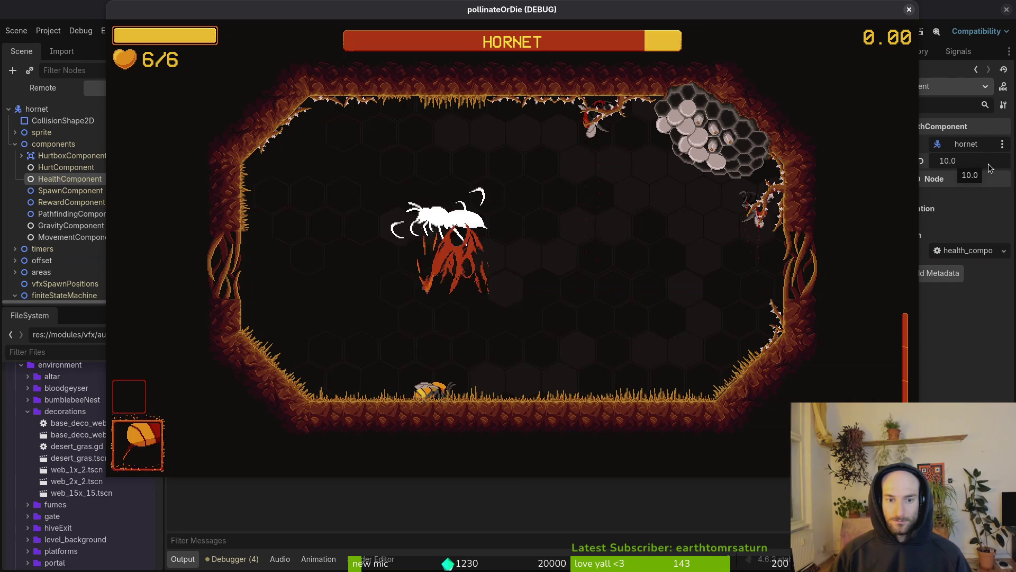
pyautogui.press('Right')
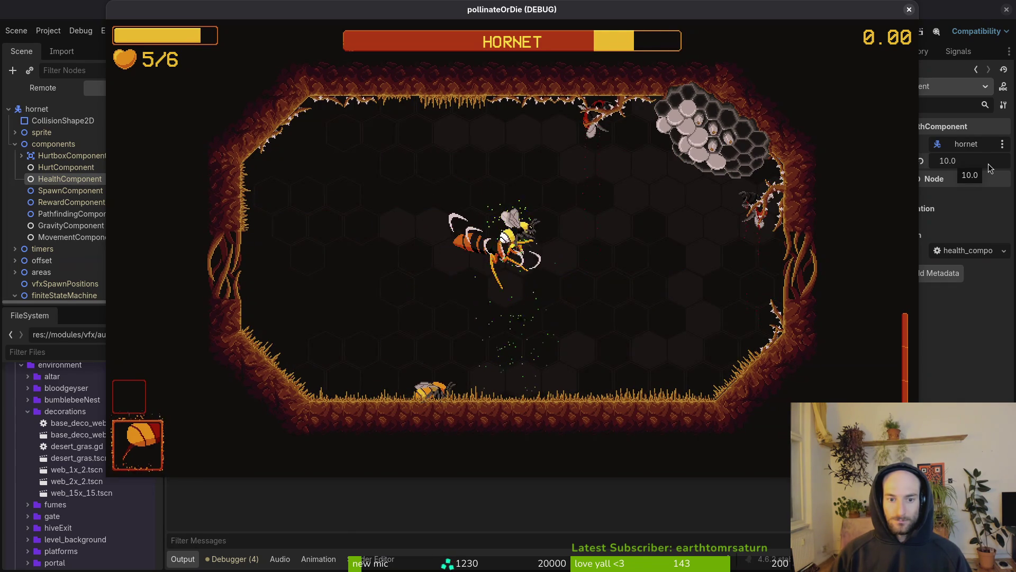
pyautogui.press('Left')
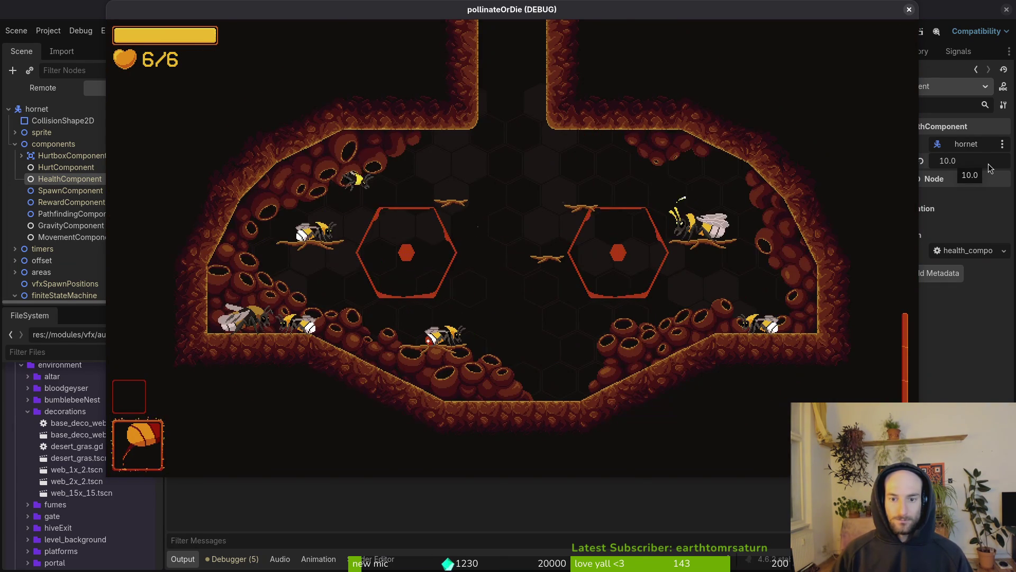
pyautogui.press('Escape')
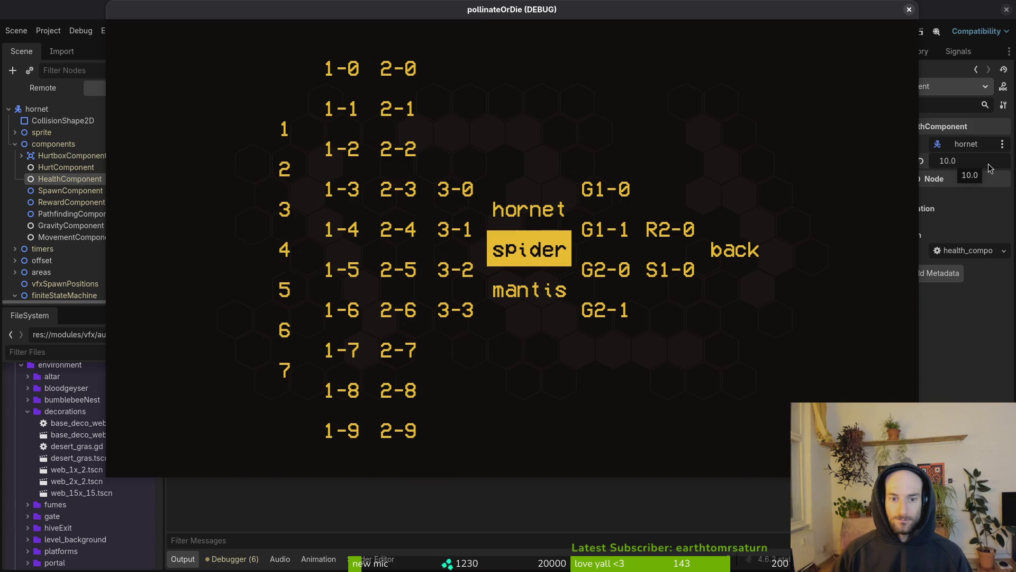
# Step: Restart the Hornet boss fight and attack until the hornet dies, then pause
pyautogui.press('Up')
pyautogui.press('Return')
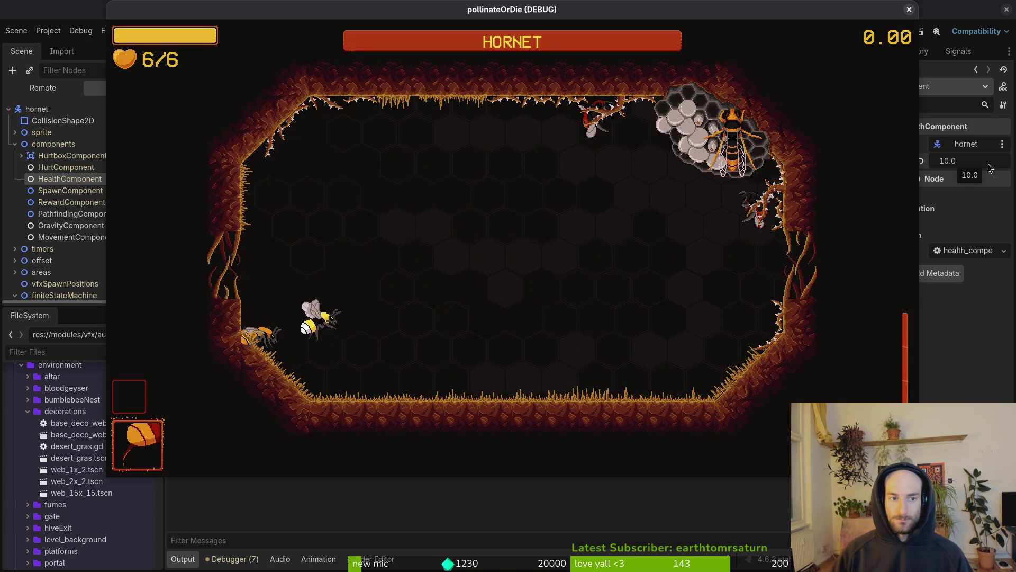
pyautogui.press('Right')
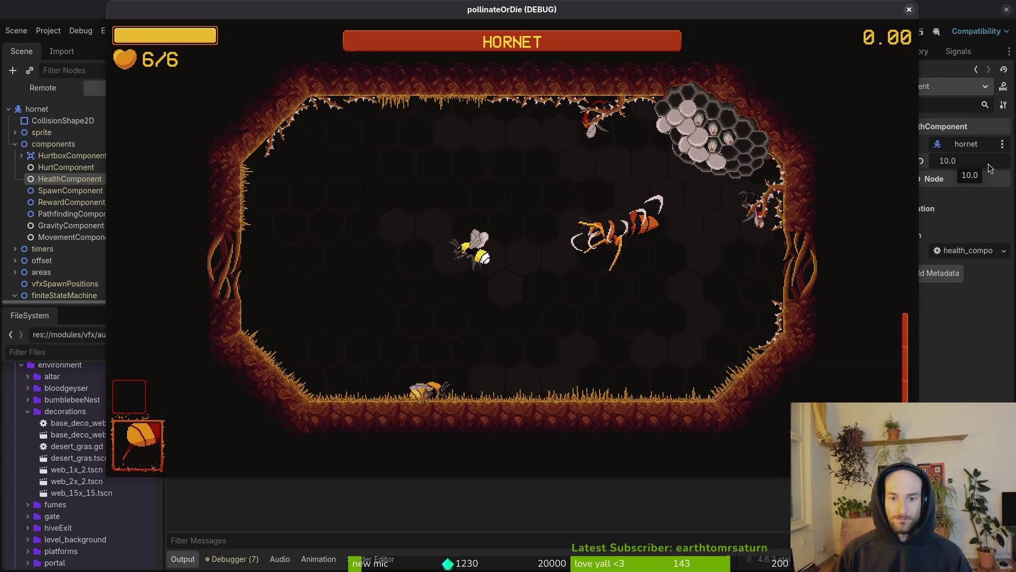
pyautogui.press('x')
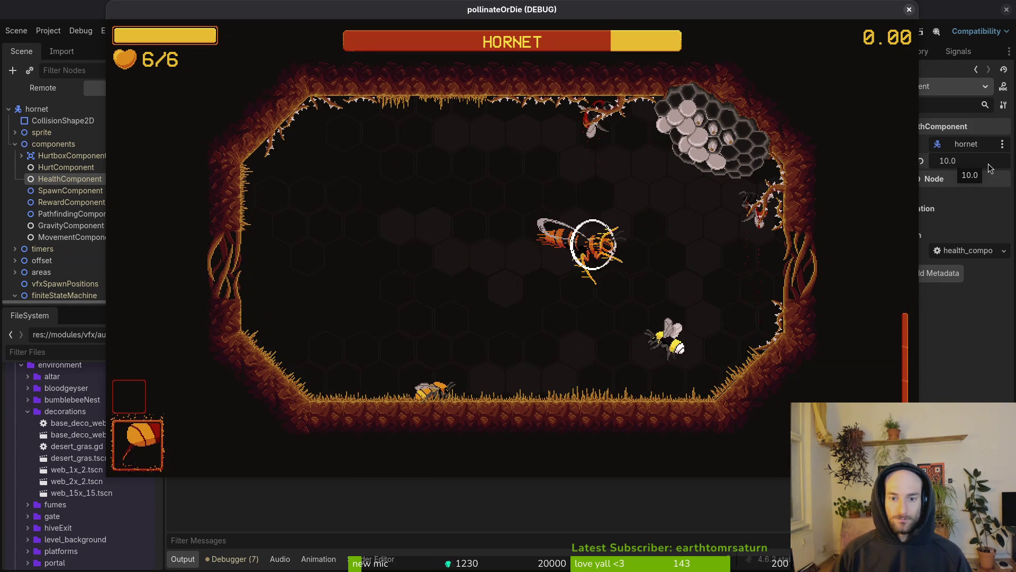
pyautogui.press('x')
pyautogui.press('x')
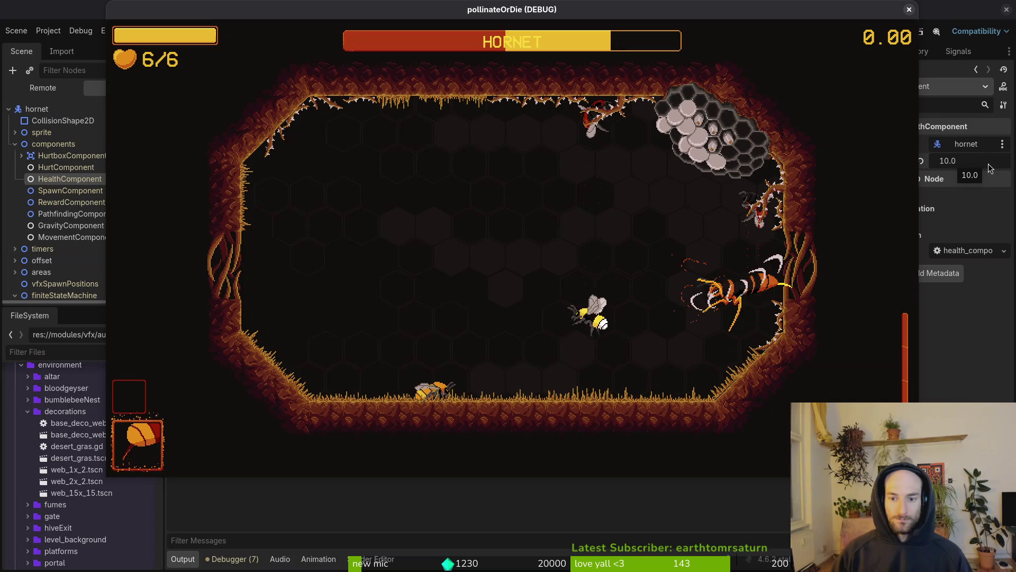
pyautogui.press('x')
pyautogui.press('x')
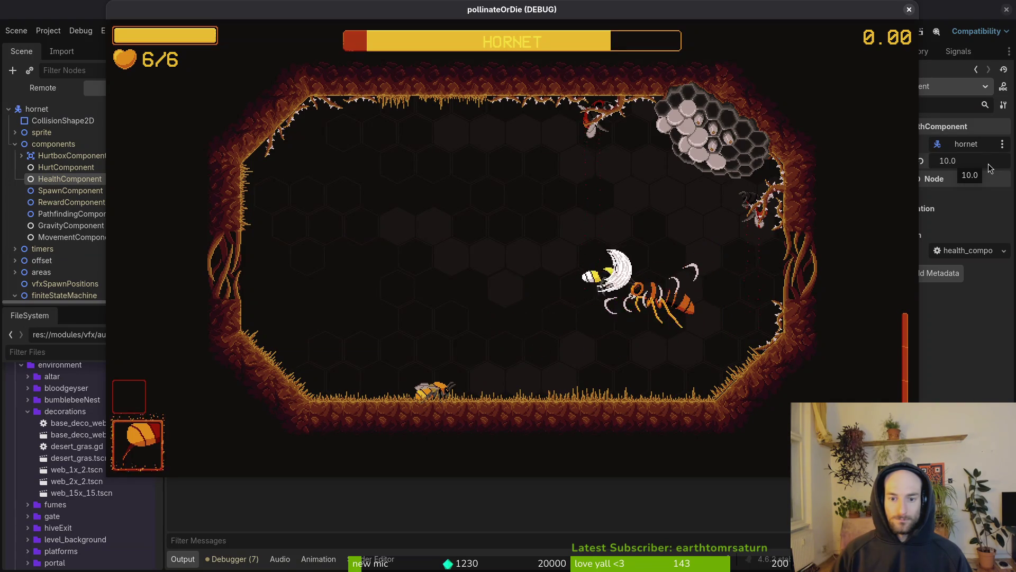
pyautogui.press('Left')
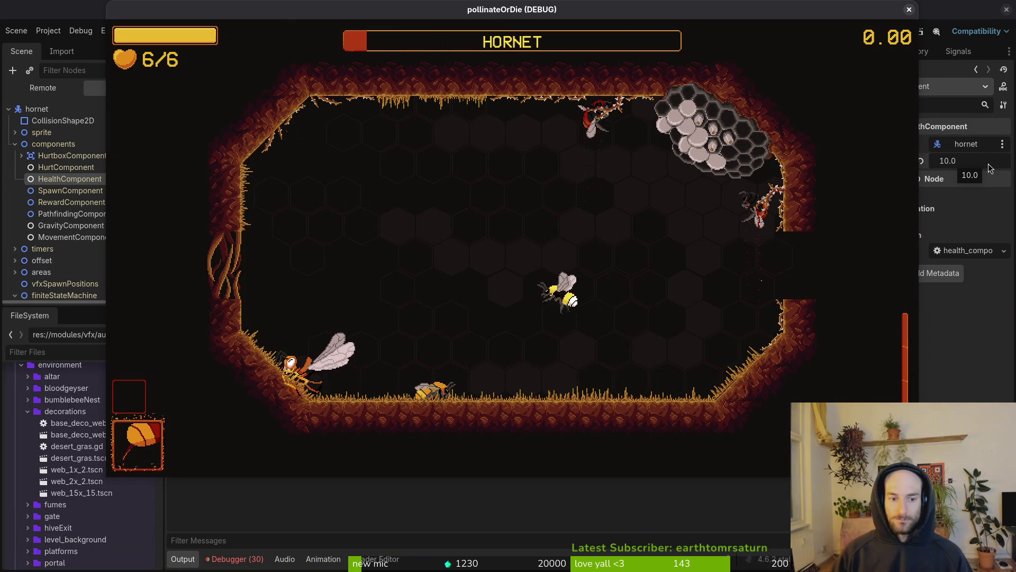
pyautogui.press('x')
pyautogui.press('Escape')
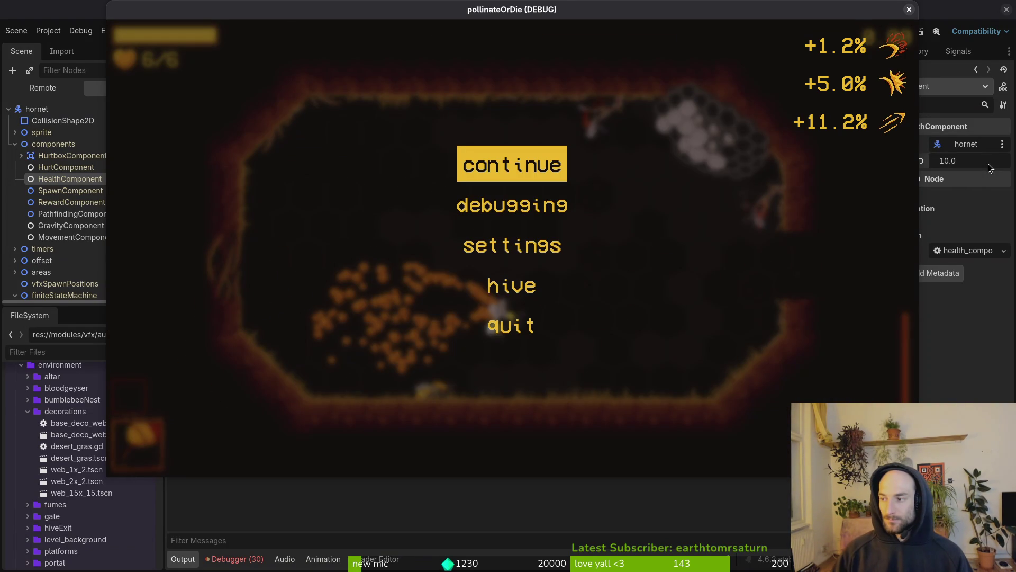
pyautogui.hotkey('alt', 'Tab')
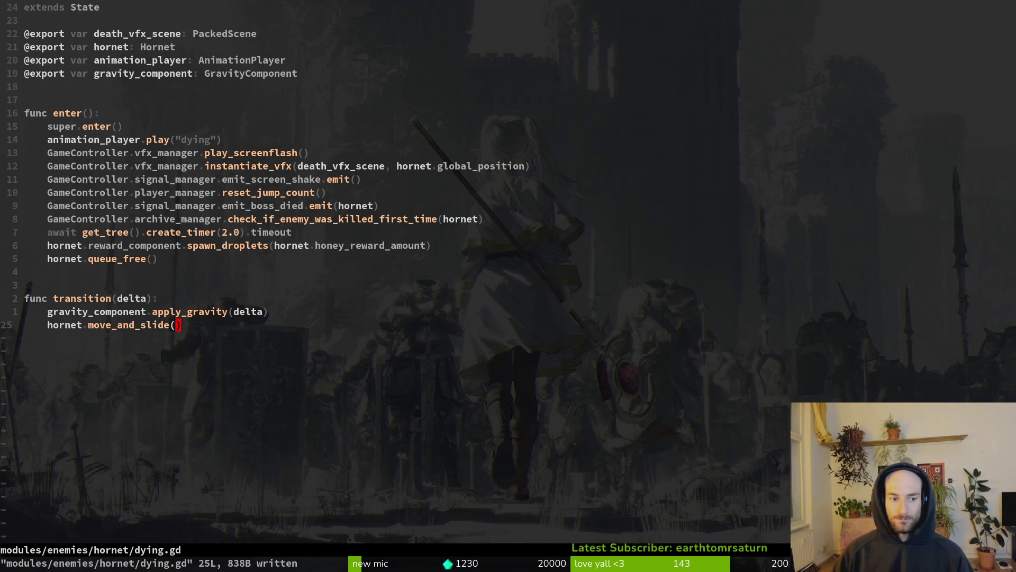
# Step: Add 'hornet.velocity = Vector2.ZERO' above the gravity call and relaunch the game
pyautogui.press('O')
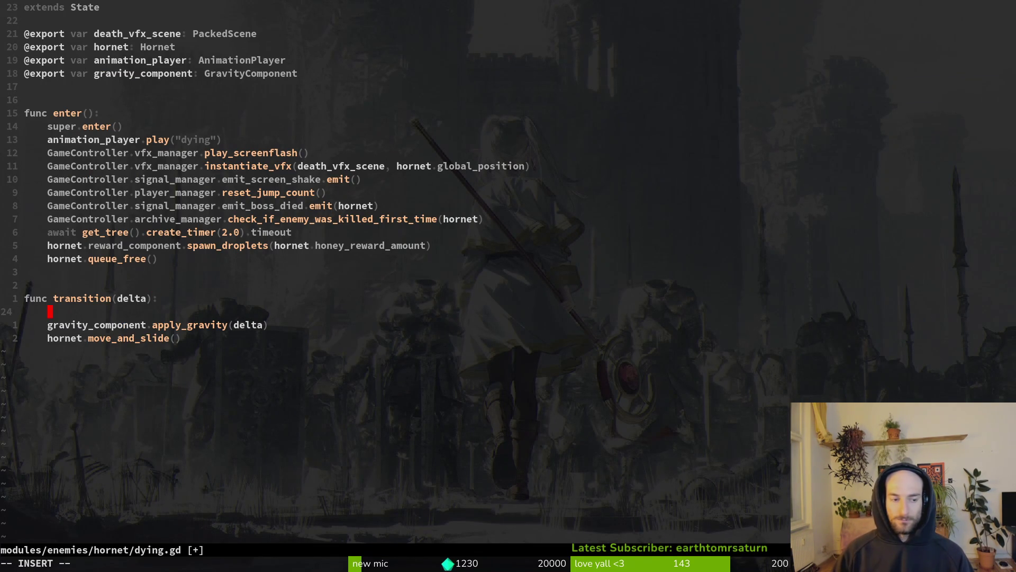
pyautogui.write('hornet.vel')
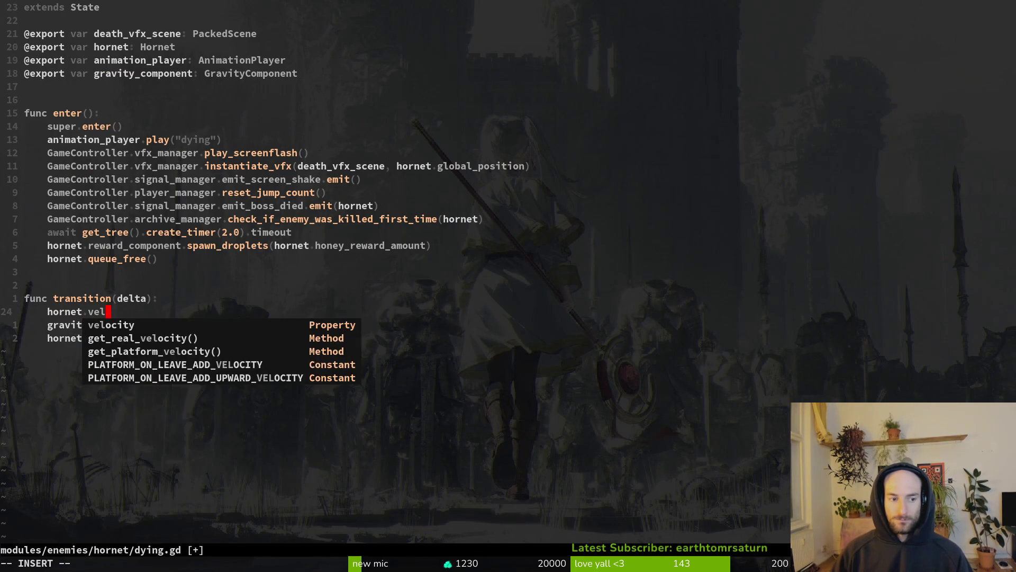
pyautogui.write('ocity = Vector2.')
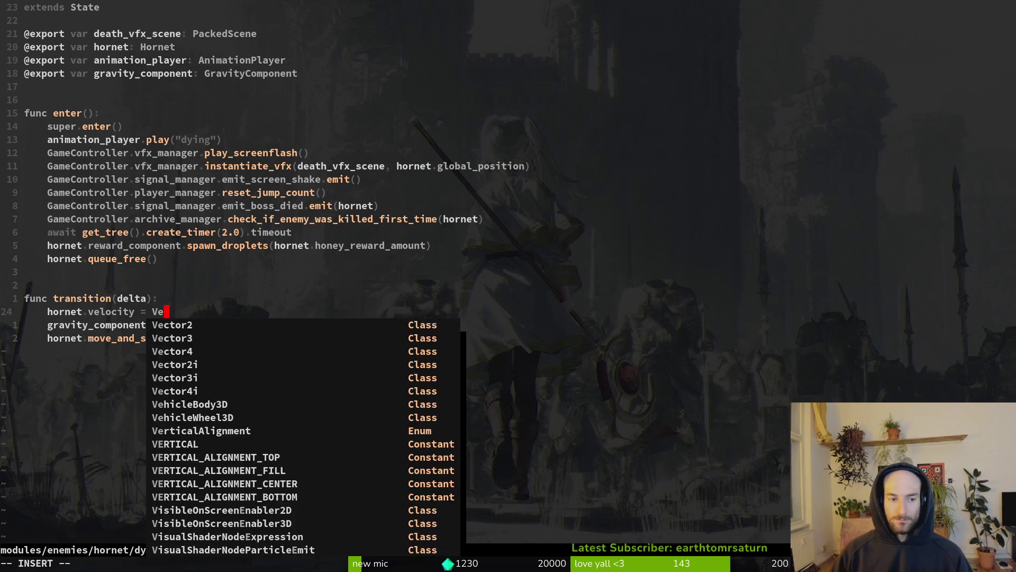
pyautogui.press('Tab')
pyautogui.press('Up')
pyautogui.press('Up')
pyautogui.press('Up')
pyautogui.press('Return')
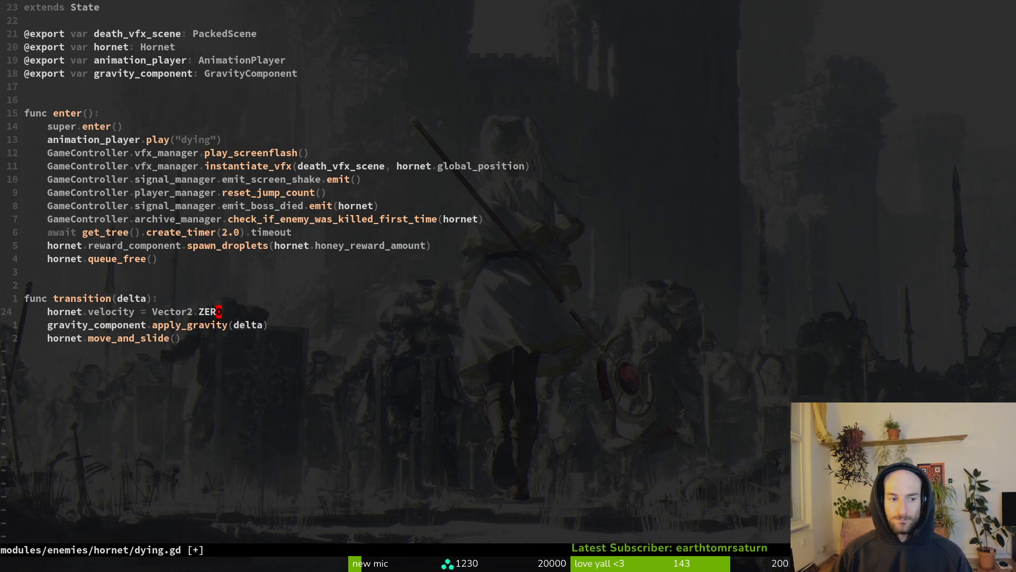
pyautogui.hotkey('alt', 'Tab')
pyautogui.press('F5')
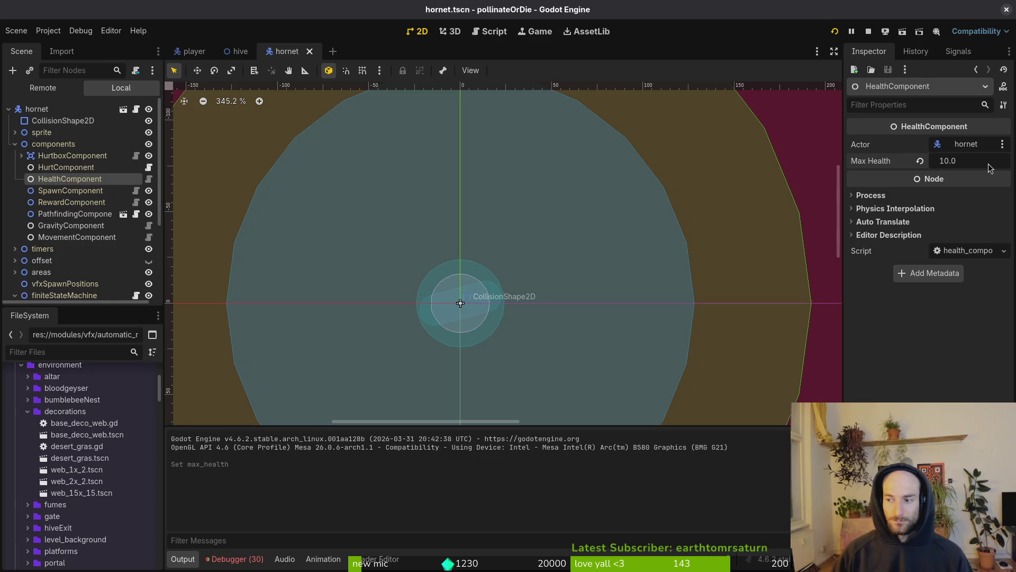
# Step: Continue into gameplay, load the Hornet arena via the F1 level select, then return to the editor
pyautogui.press('Return')
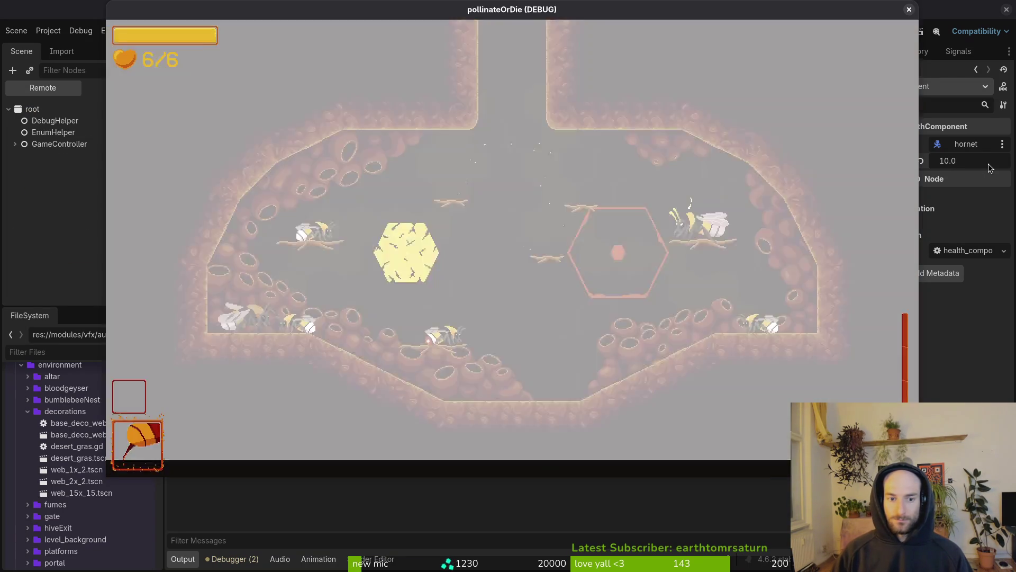
pyautogui.press('F1')
pyautogui.press('Up')
pyautogui.press('Return')
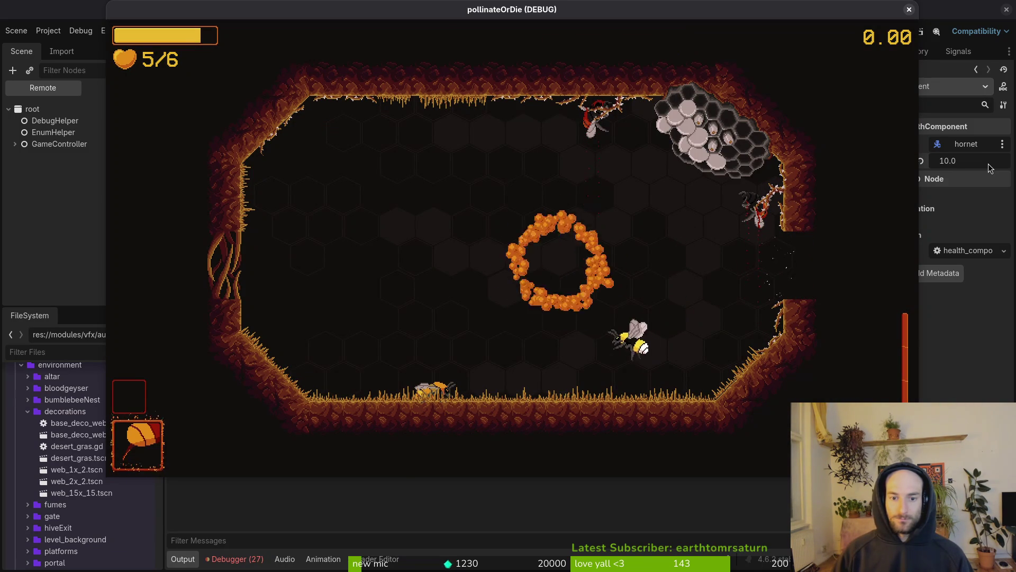
pyautogui.hotkey('alt', 'Tab')
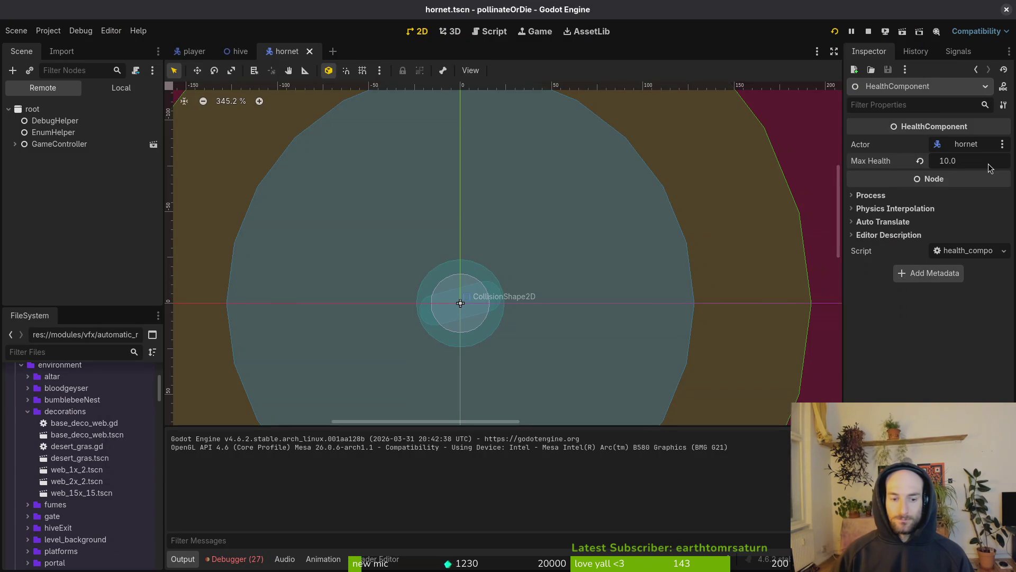
# Step: Read the emit_screen_shake error in Godot's Debugger Errors list
pyautogui.click(224, 563)
pyautogui.scroll(-5, 411, 507)
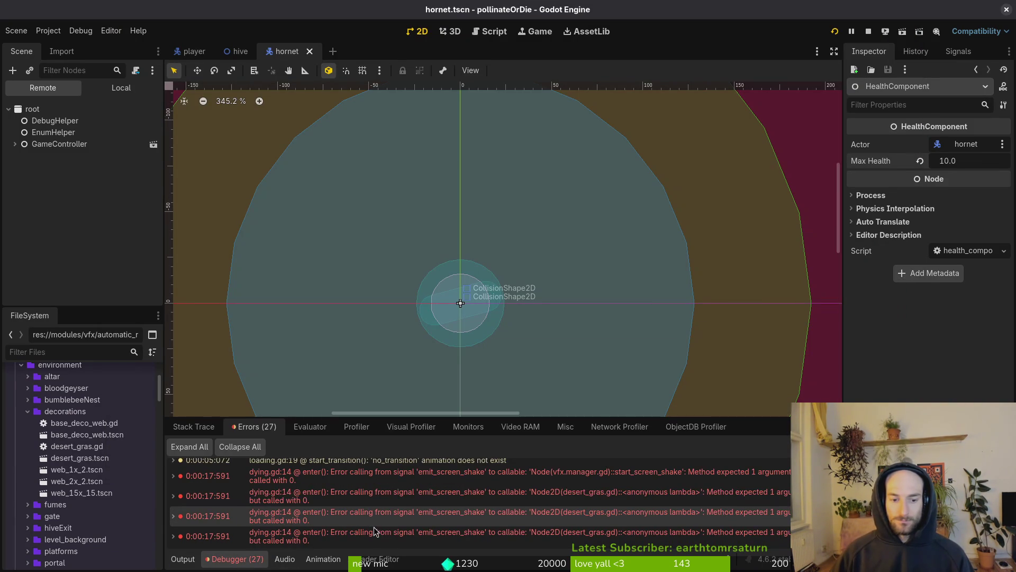
pyautogui.scroll(3, 412, 507)
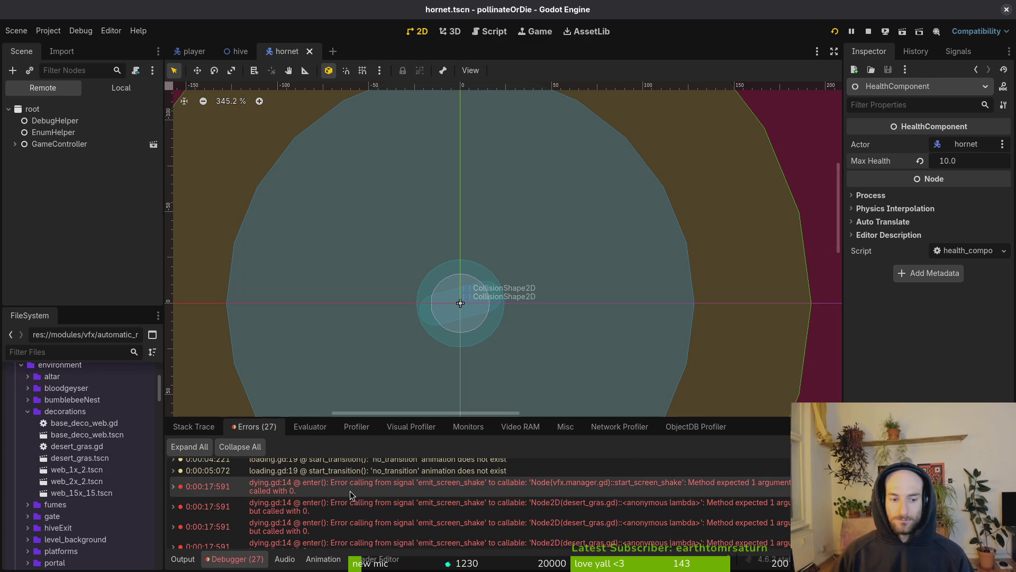
pyautogui.hotkey('alt', 'Tab')
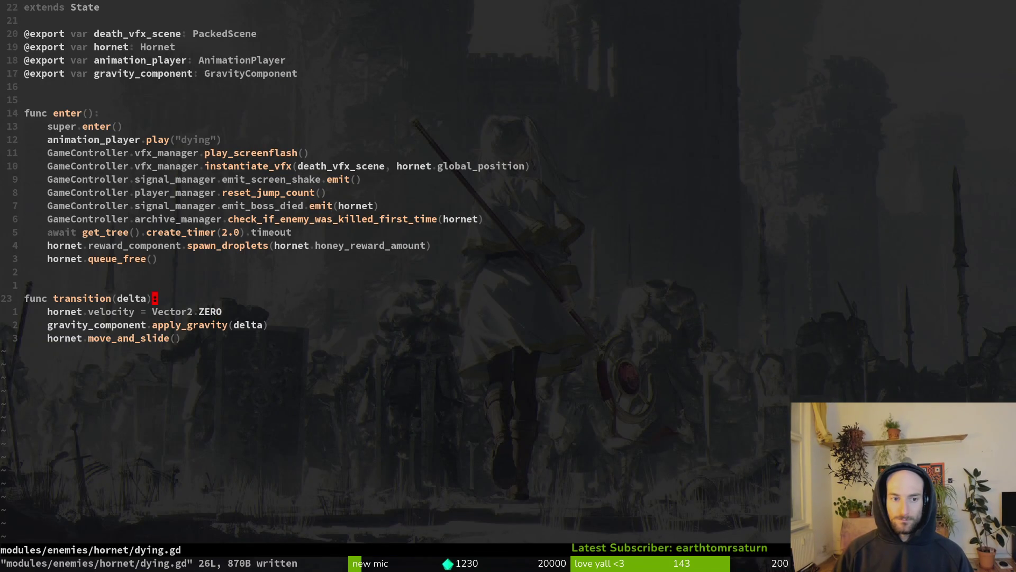
pyautogui.hotkey('alt', 'Tab')
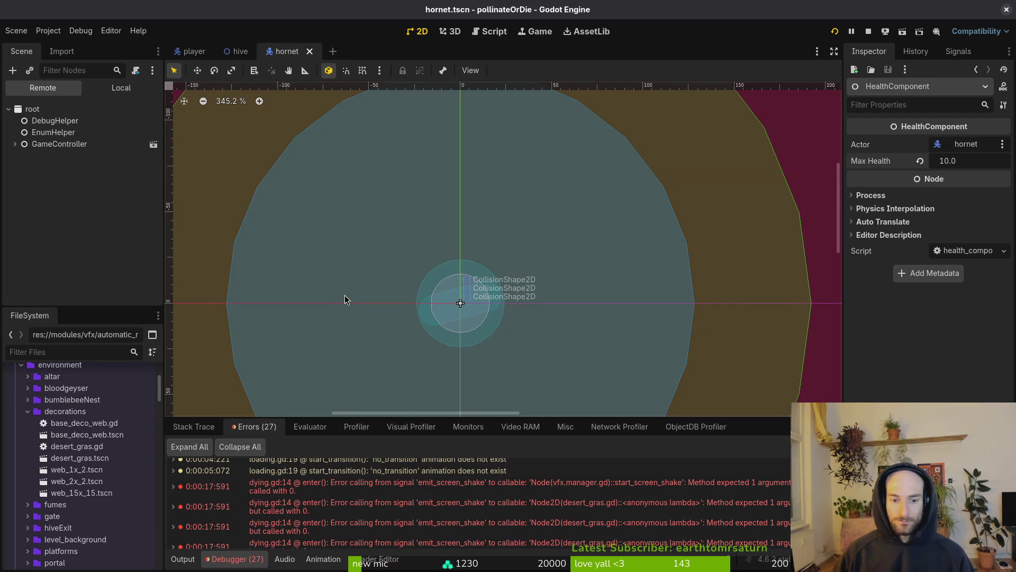
pyautogui.hotkey('alt', 'Tab')
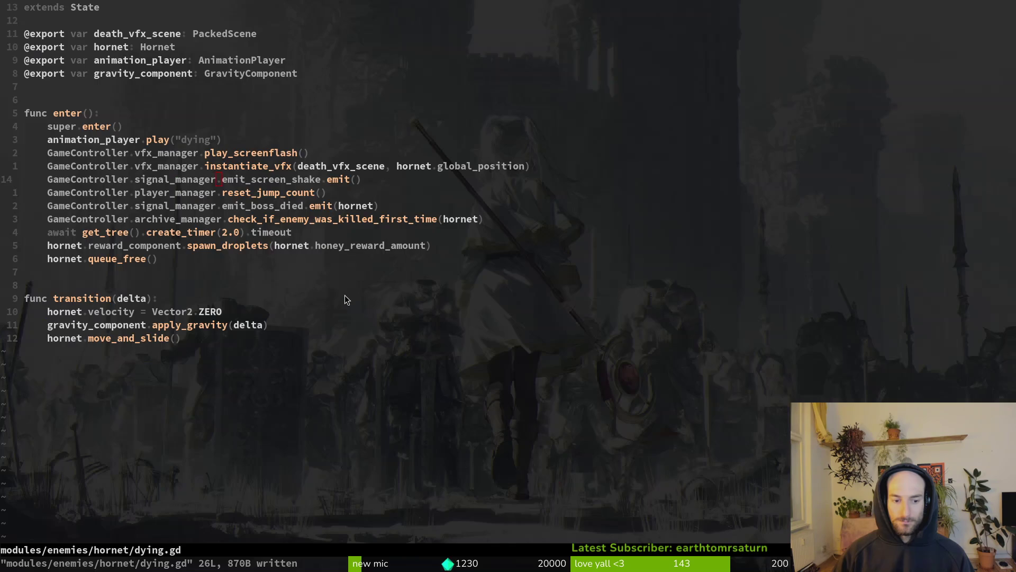
# Step: Pass EnumHelper.shake_type.LONG to the emit_screen_shake call in dying.gd
pyautogui.press('w')
pyautogui.press('w')
pyautogui.press('w')
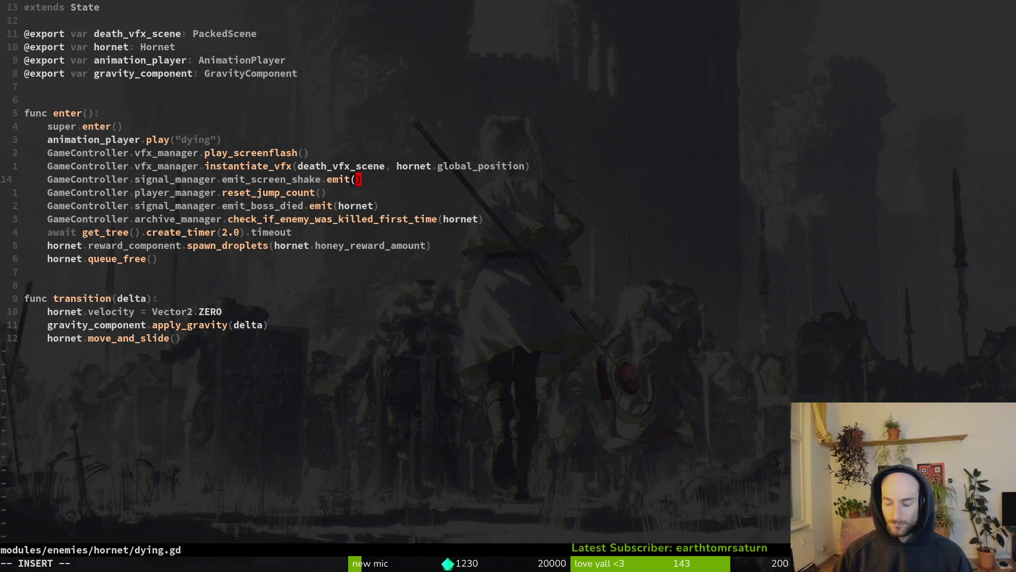
pyautogui.write('En')
pyautogui.write('umHelper.shak')
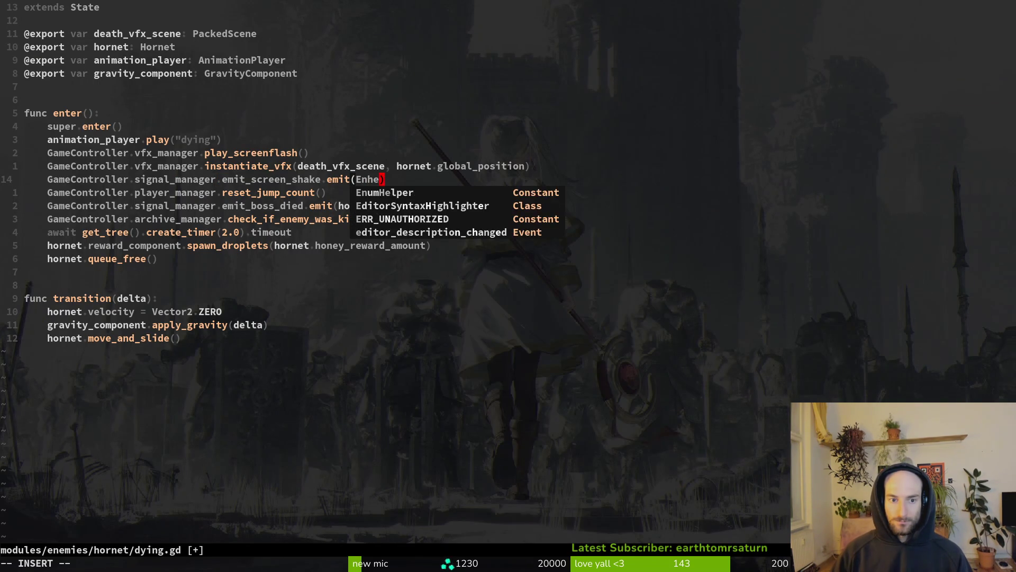
pyautogui.press('Tab')
pyautogui.write('.SH')
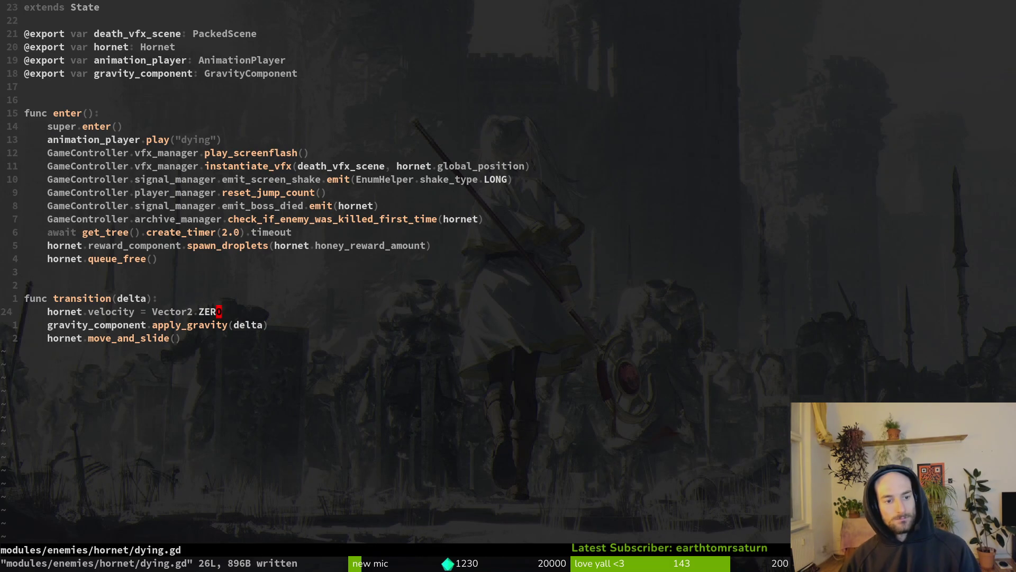
pyautogui.hotkey('alt', 'Tab')
# Step: Relaunch the game, continue past the title menu, and load the Hornet arena from debug level select
pyautogui.press('F5')
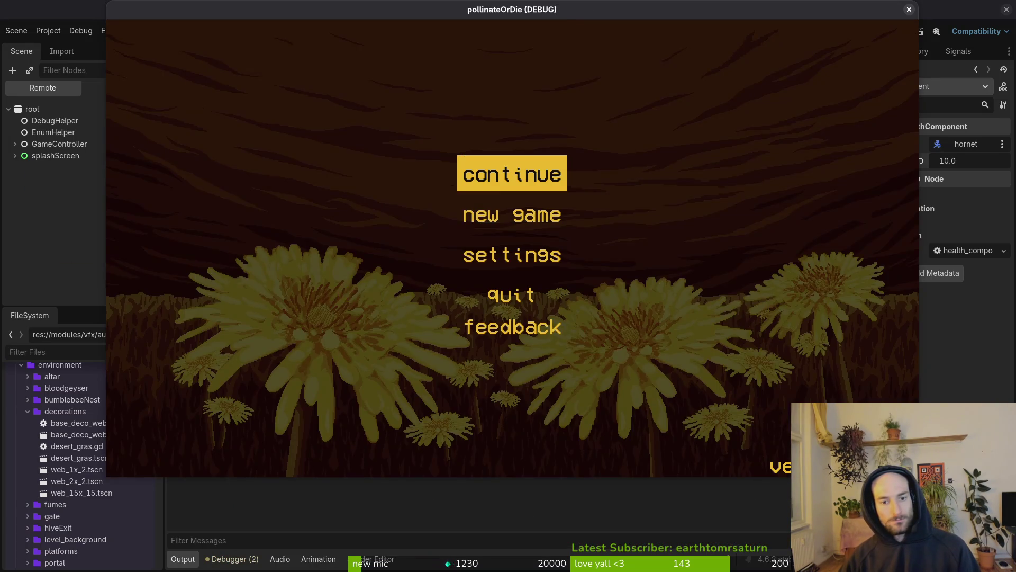
pyautogui.press('Return')
pyautogui.press('F1')
pyautogui.press('Up')
pyautogui.press('Return')
# Step: Fly and jump the bee around the arena, keeping clear of the hornet
pyautogui.press('Right')
pyautogui.press('space')
pyautogui.press('Right')
pyautogui.press('Left')
pyautogui.press('space')
pyautogui.press('Right')
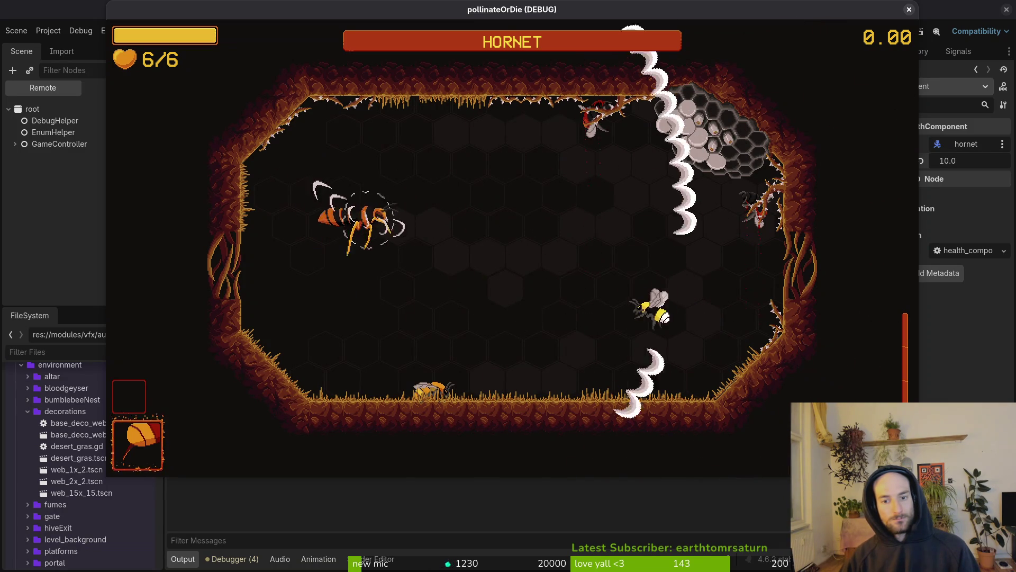
pyautogui.press('space')
pyautogui.press('Left')
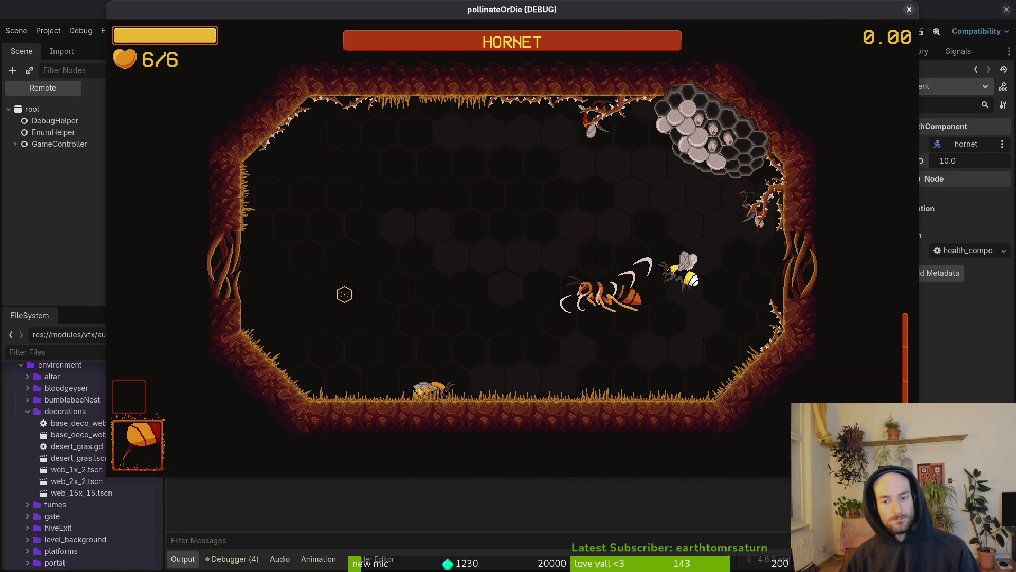
pyautogui.press('Left')
pyautogui.press('space')
pyautogui.press('space')
# Step: Close in and slash the hornet repeatedly until it is defeated
pyautogui.press('Right')
pyautogui.click(344, 294)
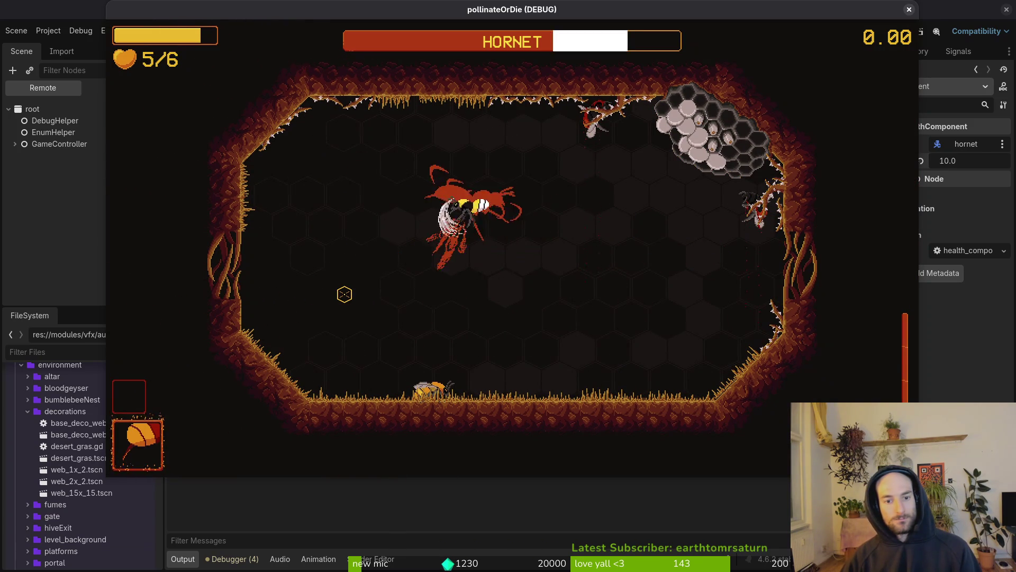
pyautogui.press('space')
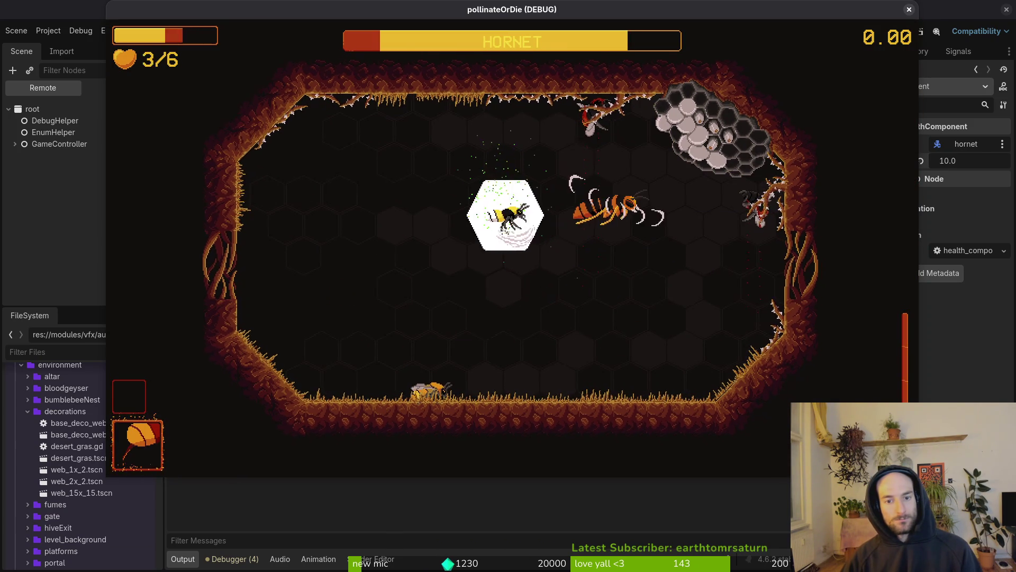
pyautogui.press('space')
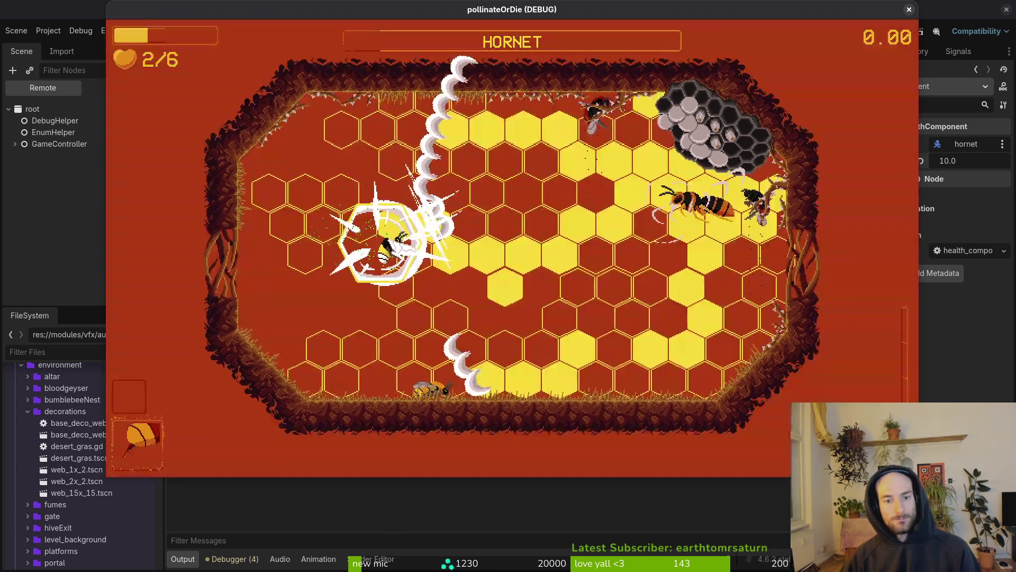
pyautogui.press('space')
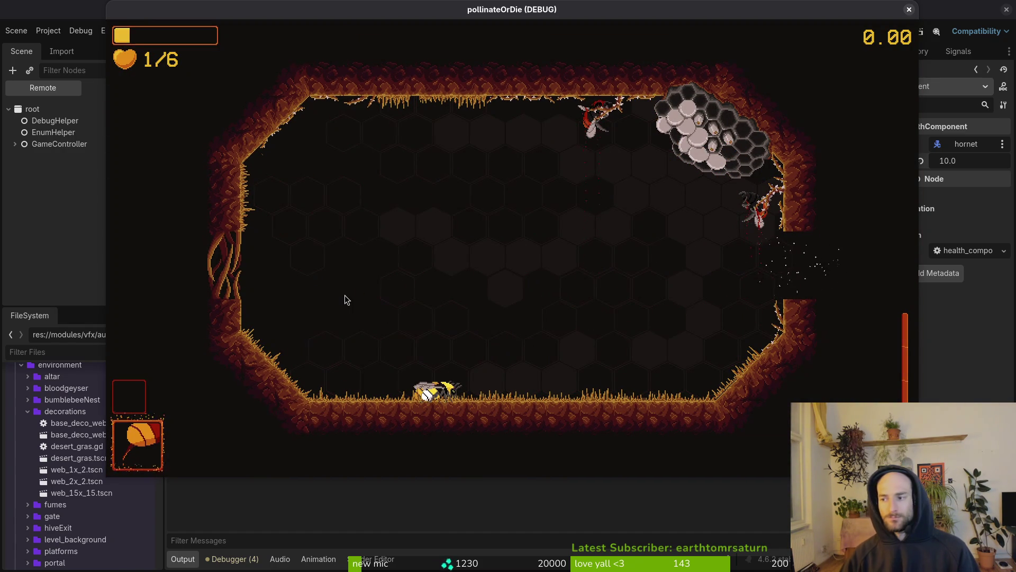
pyautogui.hotkey('alt', 'Tab')
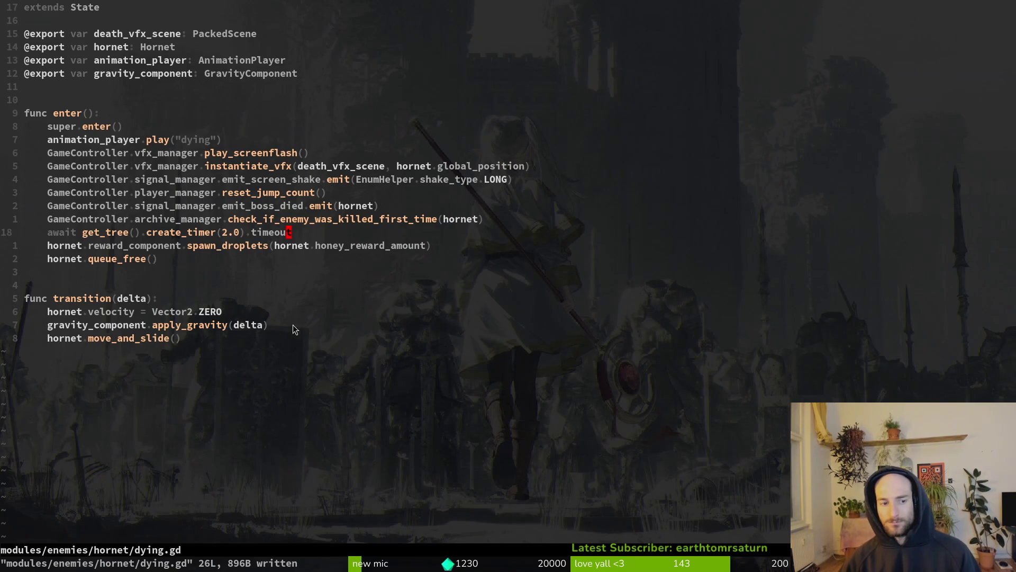
# Step: Change the line 24 velocity assignment to target hornet.velocity.x and save
pyautogui.click(143, 312)
pyautogui.write('ity.x')
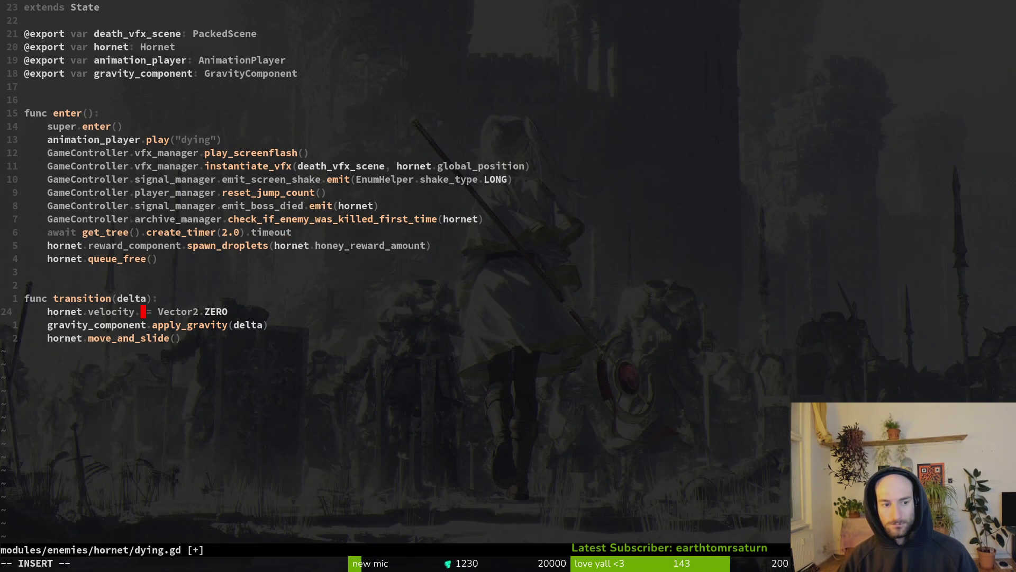
pyautogui.press('Escape')
pyautogui.write(':w')
pyautogui.press('Return')
# Step: Set hornet.velocity.x = 0, comment out the leftover Vector2.ZERO, save, and relaunch the game
pyautogui.write('i')
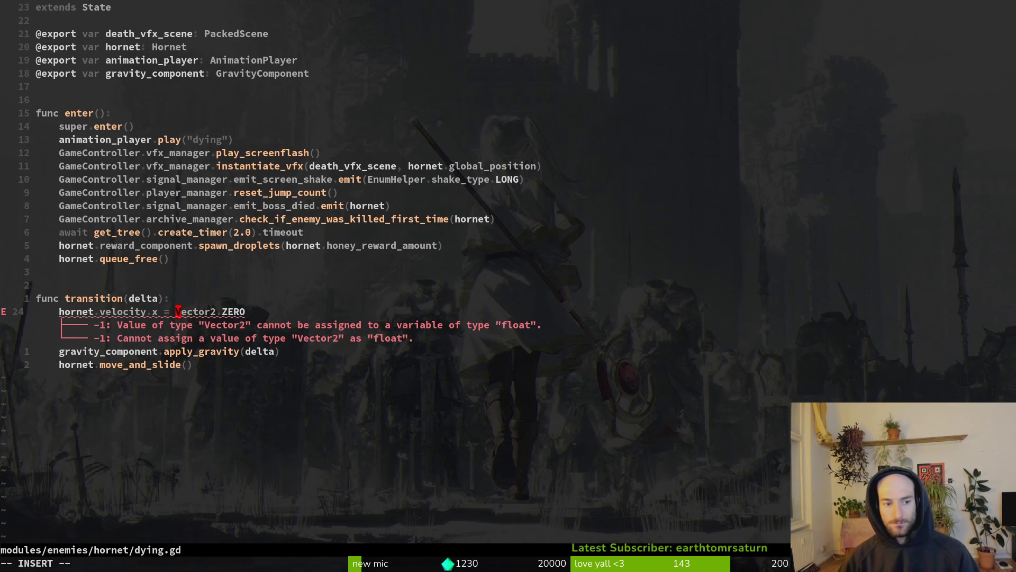
pyautogui.write('0')
pyautogui.press('Escape')
pyautogui.press('Return')
pyautogui.press('Escape')
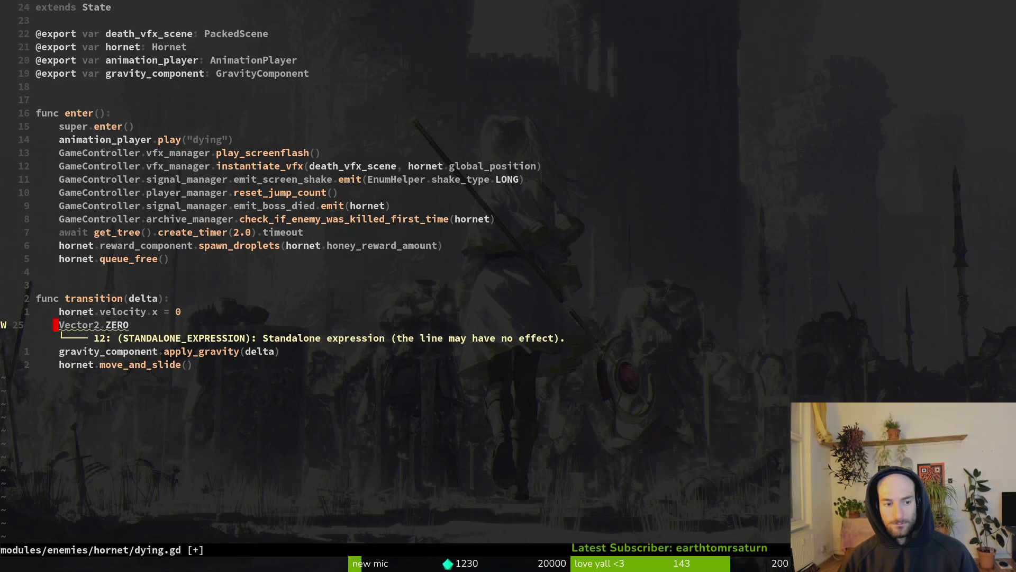
pyautogui.press('d')
pyautogui.press('d')
pyautogui.write(':w')
pyautogui.press('Return')
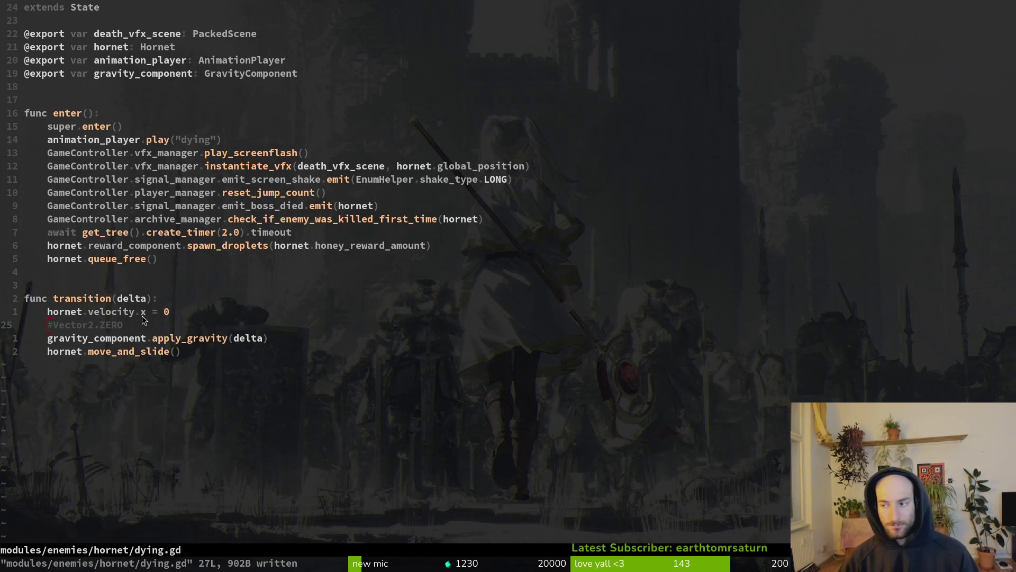
pyautogui.hotkey('alt', 'Tab')
pyautogui.press('F5')
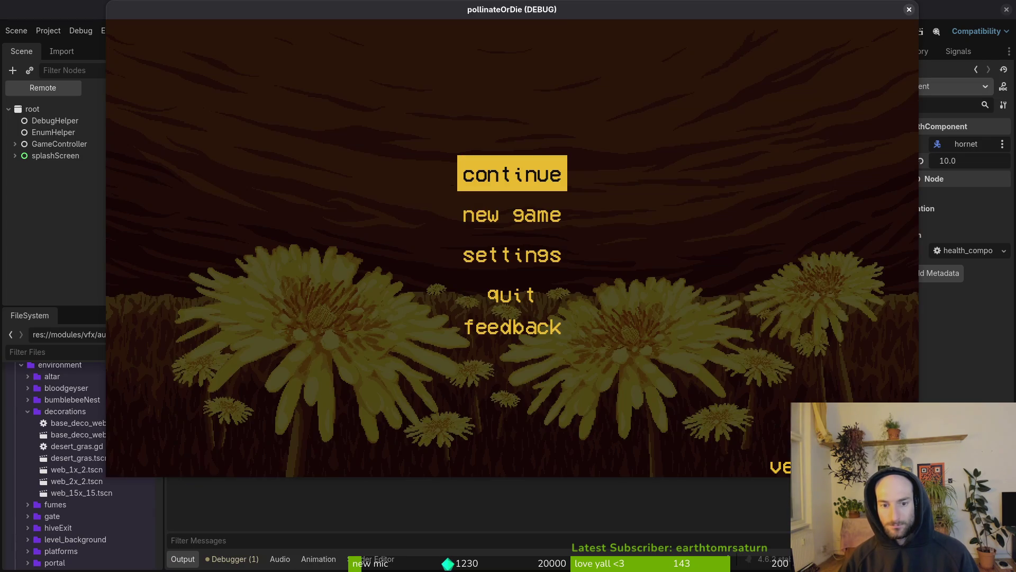
# Step: Enter the Hornet boss arena and dodge its spike waves and crescent attacks
pyautogui.press('Return')
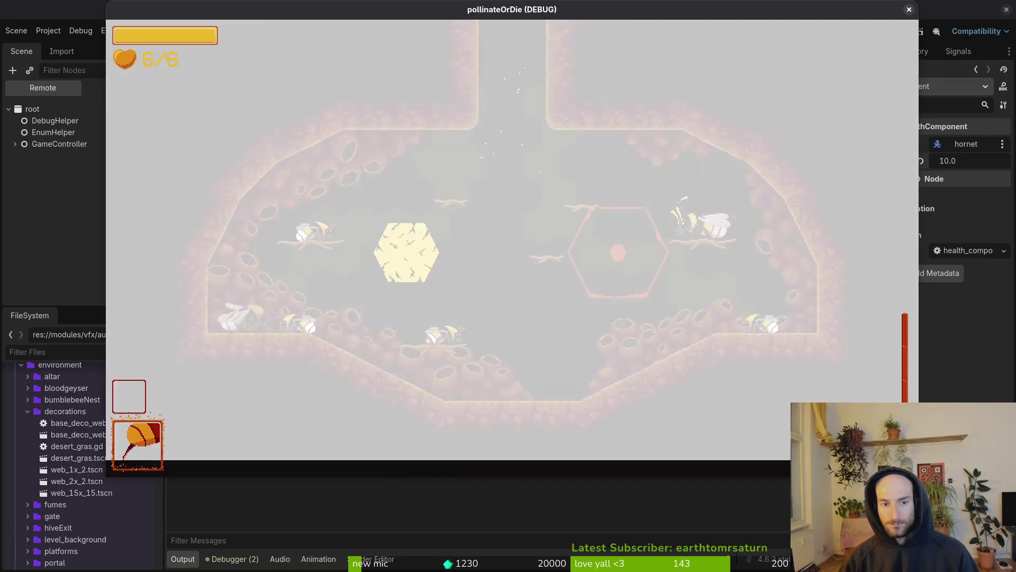
pyautogui.press('Return')
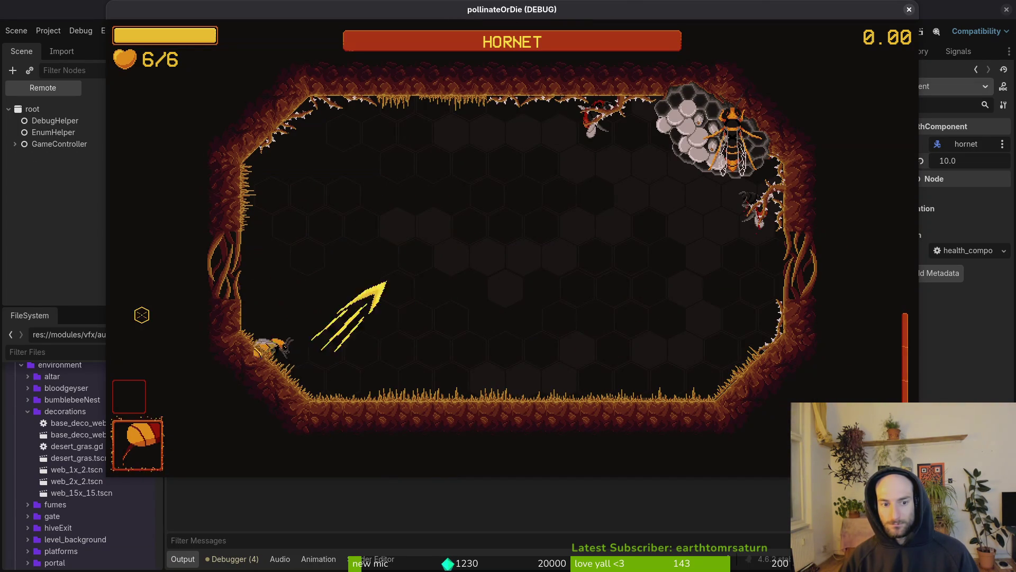
pyautogui.press('d')
pyautogui.press('a')
pyautogui.press('s')
pyautogui.press('w')
pyautogui.press('a')
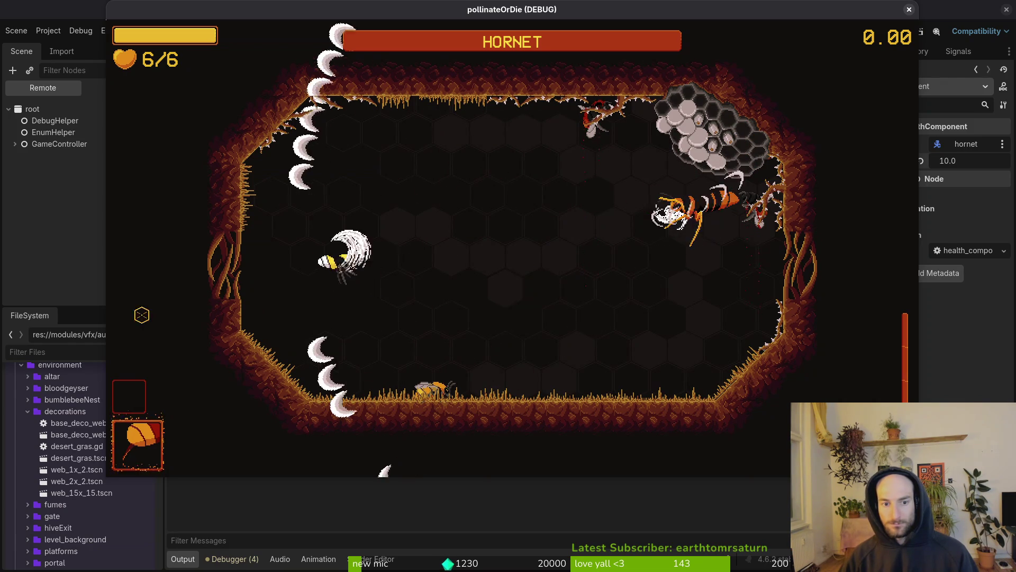
pyautogui.press('s')
pyautogui.press('d')
pyautogui.press('a')
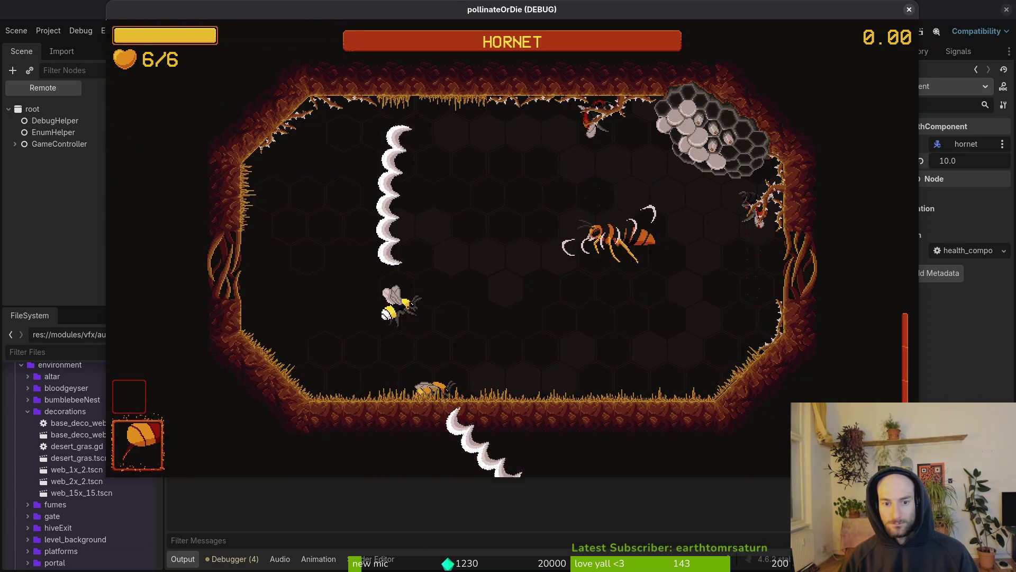
pyautogui.press('w')
pyautogui.press('a')
pyautogui.press('s')
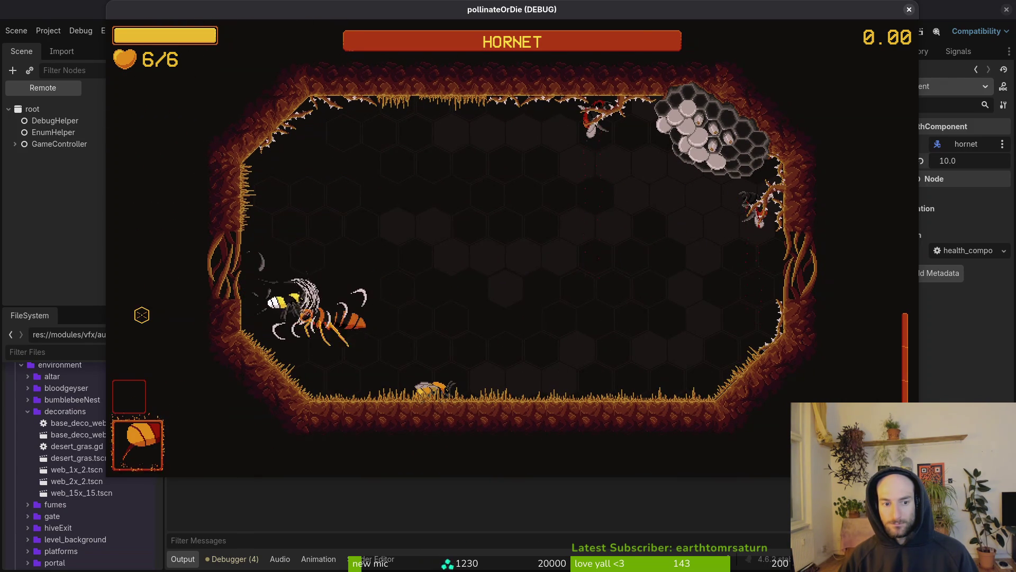
# Step: Hit the hornet until it dies, collect the pickup, and pause the game
pyautogui.press('d')
pyautogui.press('d')
pyautogui.press('w')
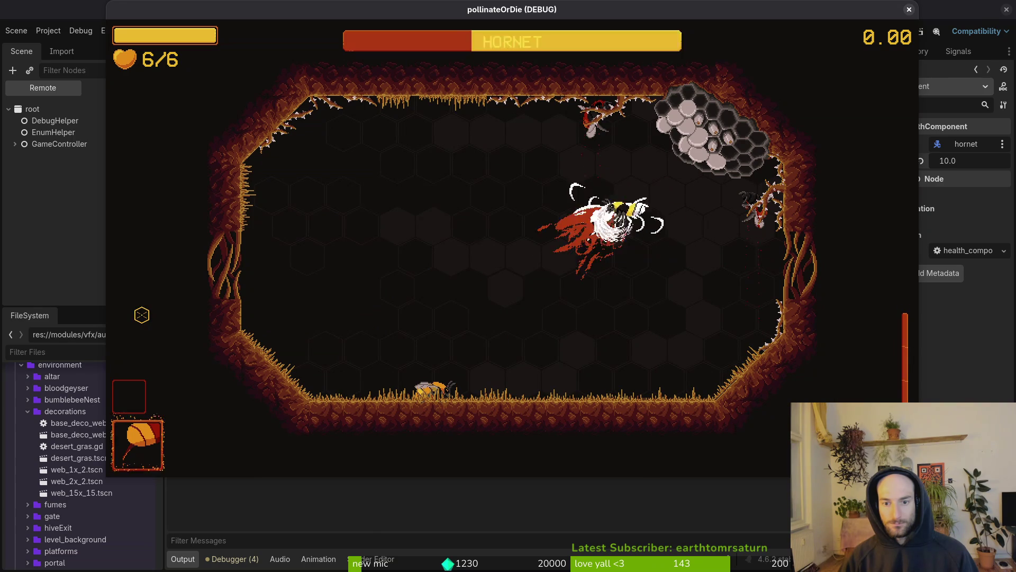
pyautogui.press('a')
pyautogui.press('d')
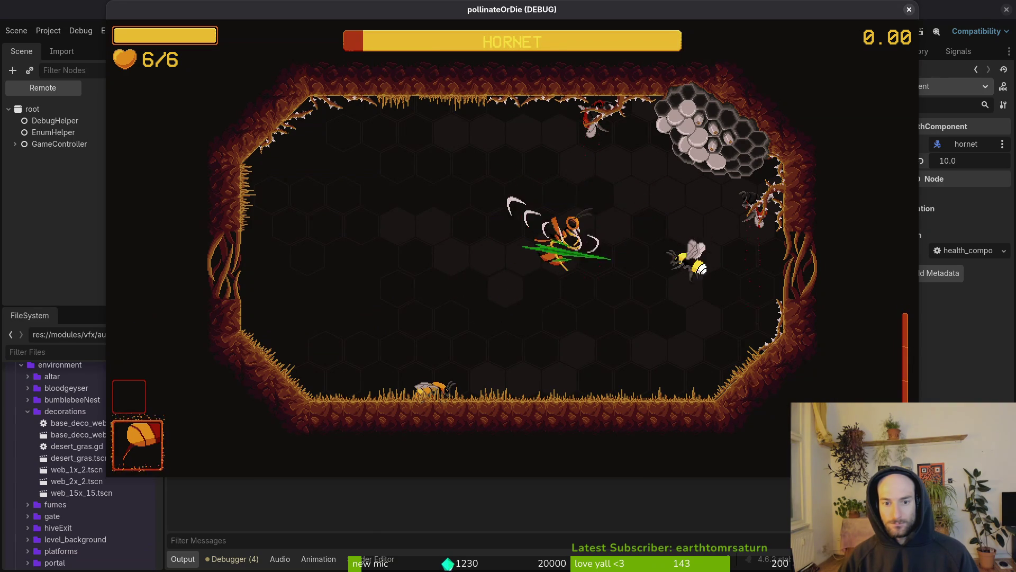
pyautogui.press('a')
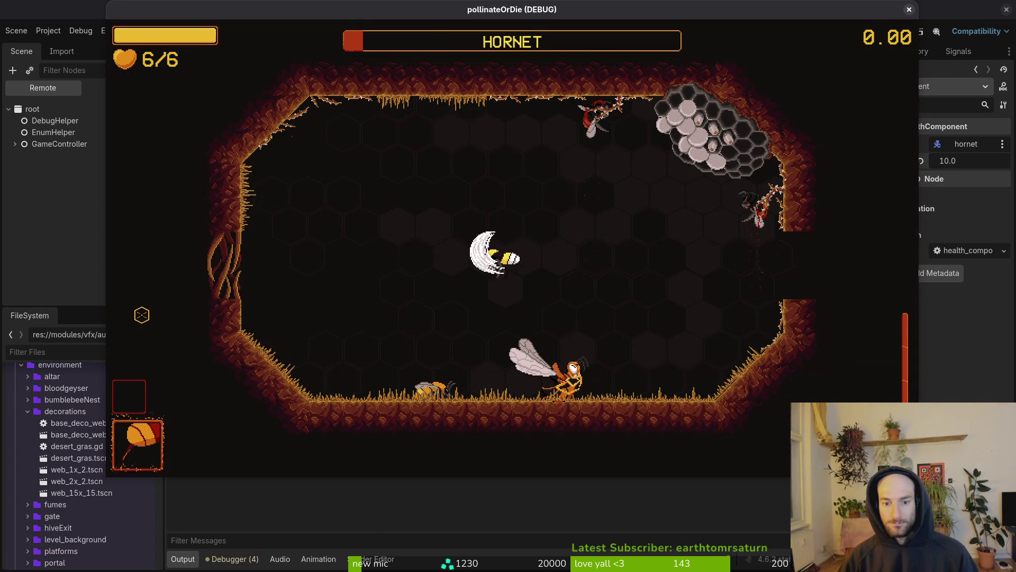
pyautogui.press('s')
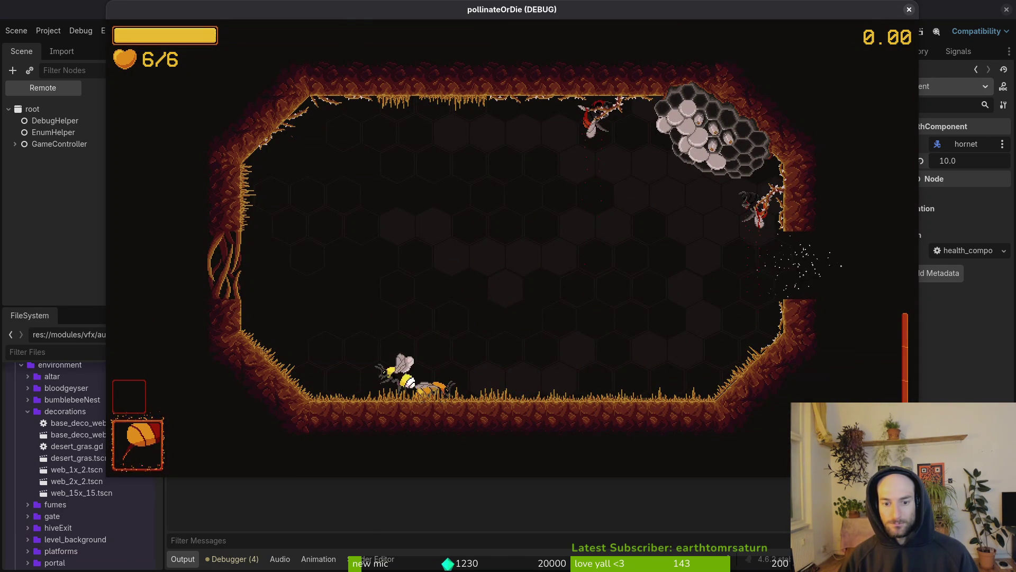
pyautogui.press('w')
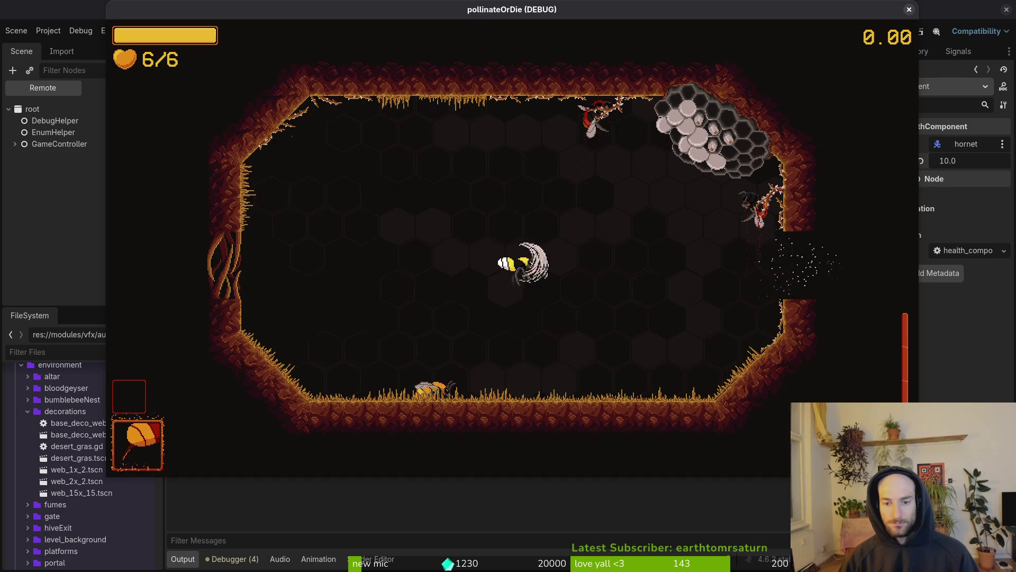
pyautogui.press('Escape')
pyautogui.hotkey('alt', 'Tab')
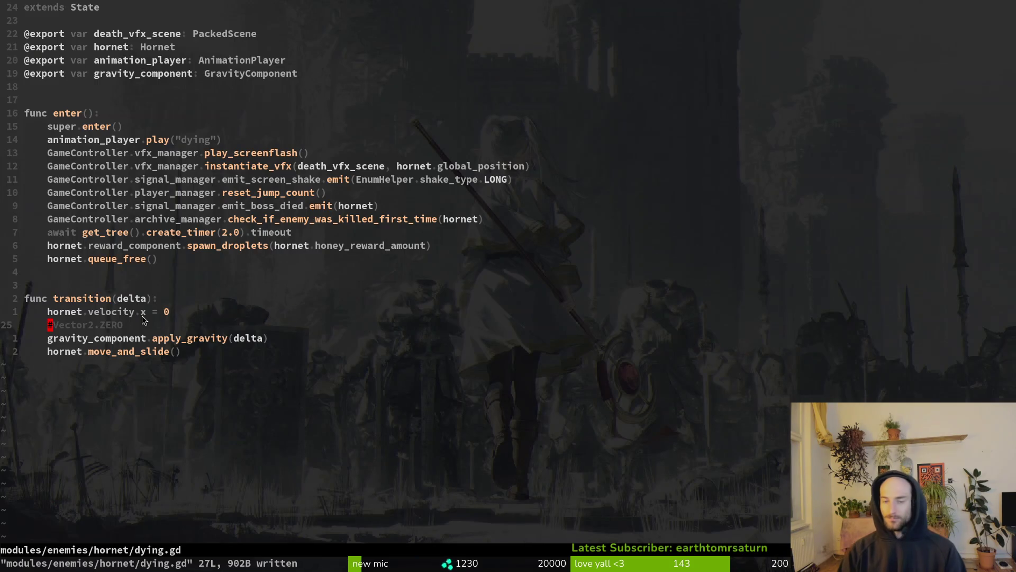
# Step: Open mantis/dying.gd in a vertical split beside the hornet dying script
pyautogui.press('k')
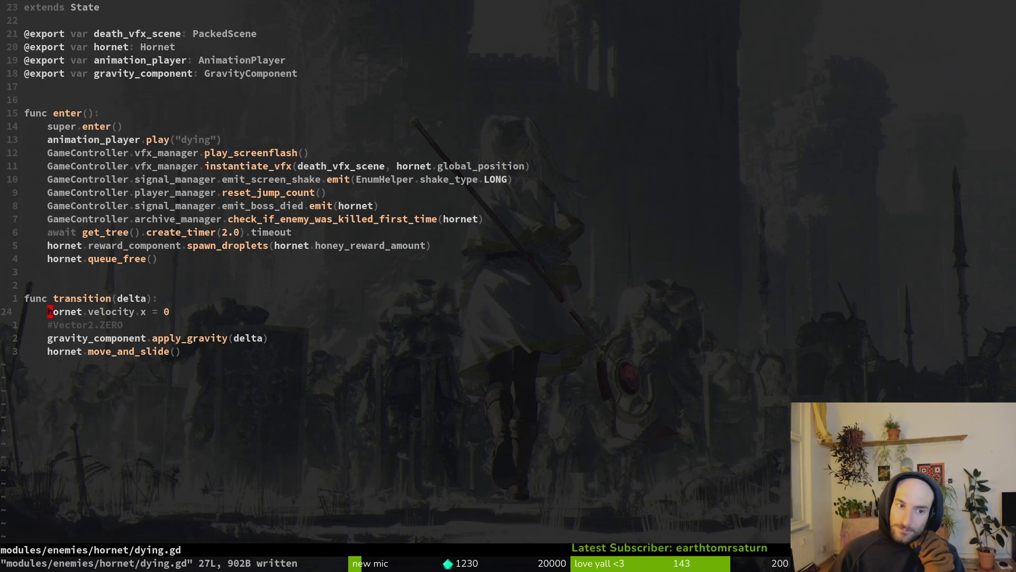
pyautogui.hotkey('ctrl', 'p')
pyautogui.write('mantdy')
pyautogui.hotkey('ctrl', 'v')
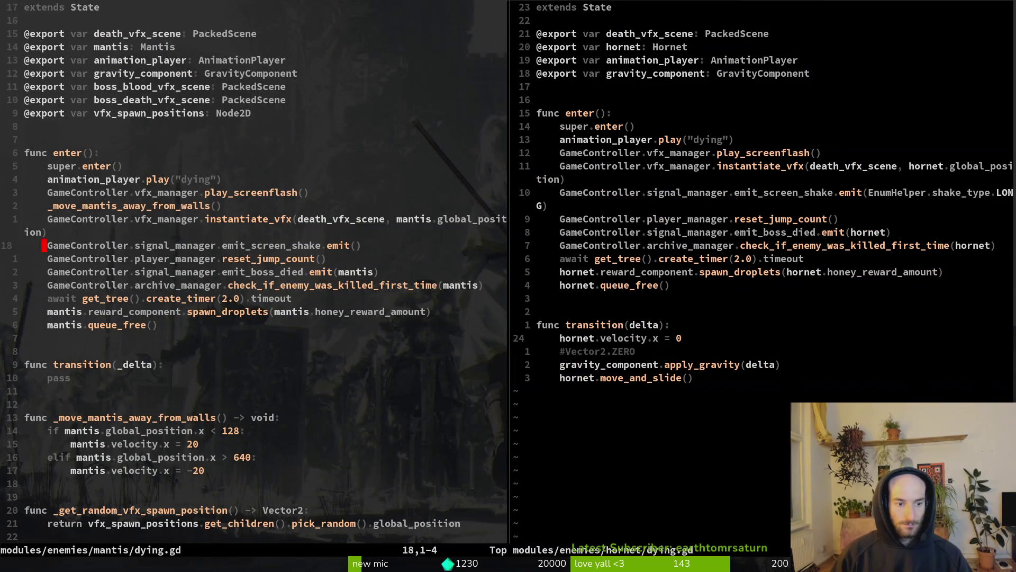
pyautogui.hotkey('ctrl', 'w')
pyautogui.press('l')
# Step: Replace the hornet transition body with pass, rename delta to _delta, and save
pyautogui.hotkey('shift', 'v')
pyautogui.press('j')
pyautogui.press('j')
pyautogui.press('j')
pyautogui.press('d')
pyautogui.press('k')
pyautogui.press('o')
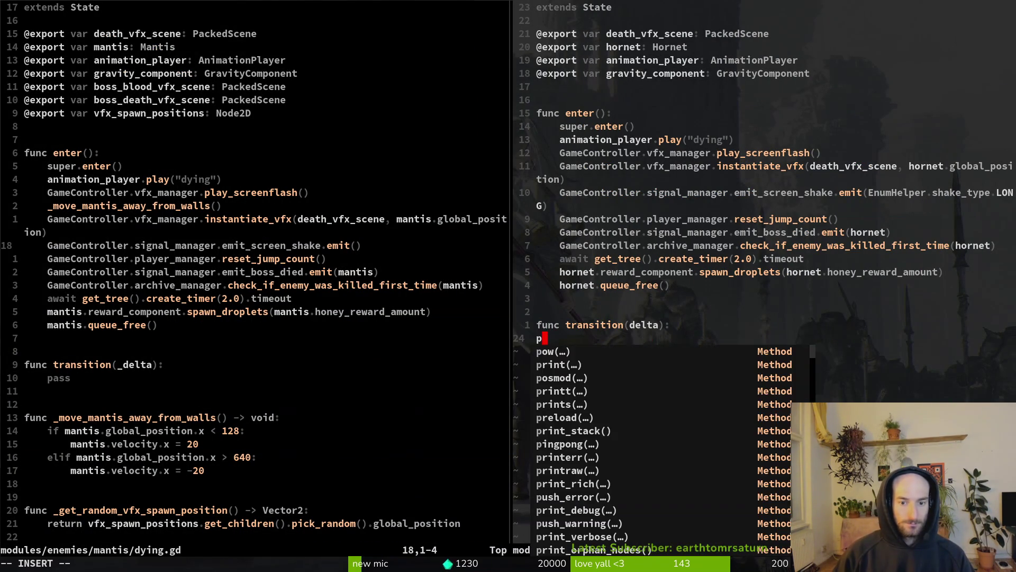
pyautogui.write('pass')
pyautogui.press('Escape')
pyautogui.write(':Wa_')
pyautogui.press('Escape')
pyautogui.write(':w')
pyautogui.press('Return')
# Step: Quit Neovim, run tig status, and stage the hornet and mantis changes
pyautogui.write(':')
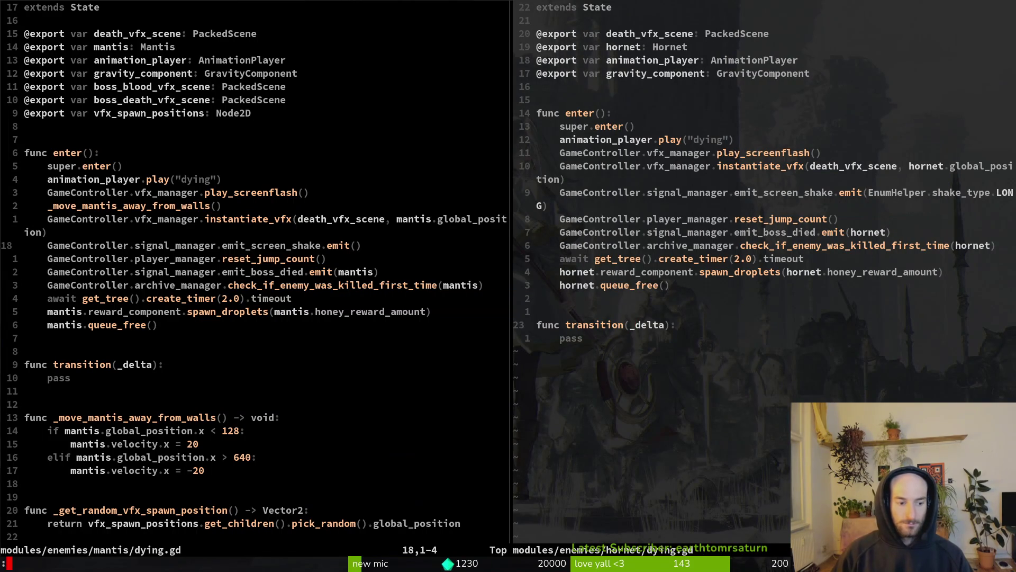
pyautogui.write('wq :q tig status')
pyautogui.press('j')
pyautogui.press('j')
pyautogui.press('j')
pyautogui.press('u')
pyautogui.press('u')
pyautogui.press('u')
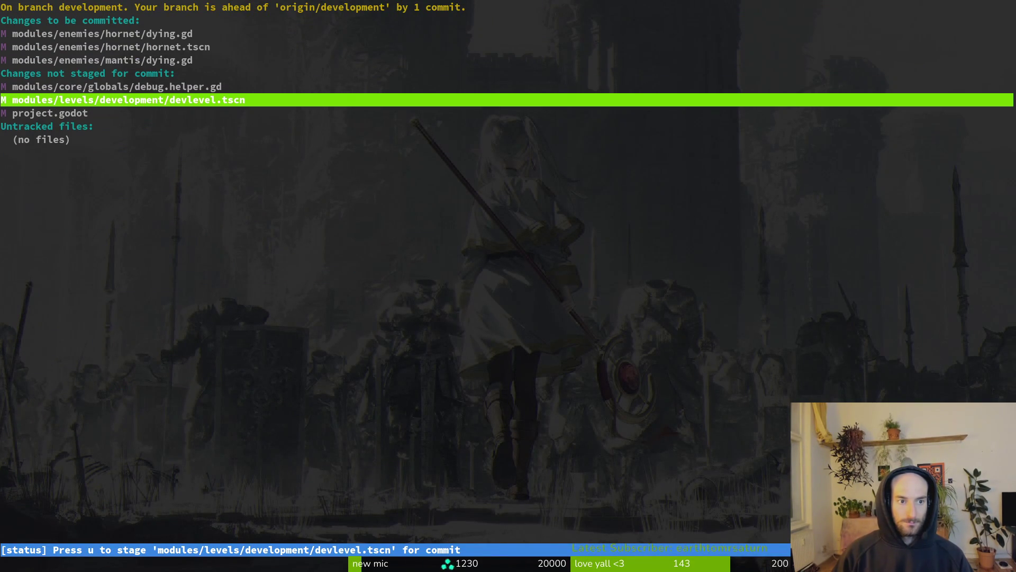
# Step: Review the staged hornet scene and hornet/mantis dying script diffs in tig
pyautogui.press('k')
pyautogui.press('k')
pyautogui.press('k')
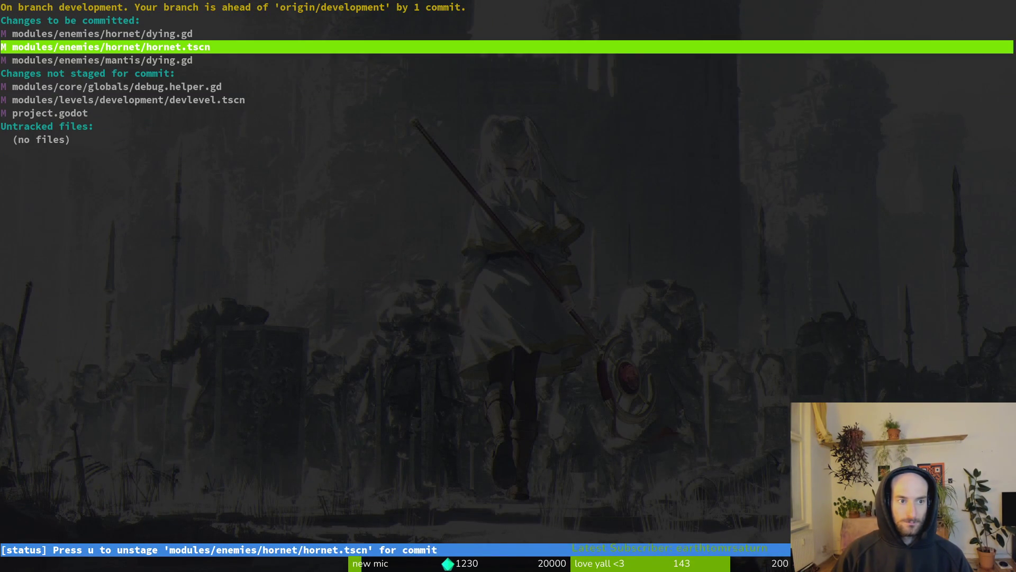
pyautogui.press('j')
pyautogui.press('Return')
pyautogui.press('q')
pyautogui.press('q')
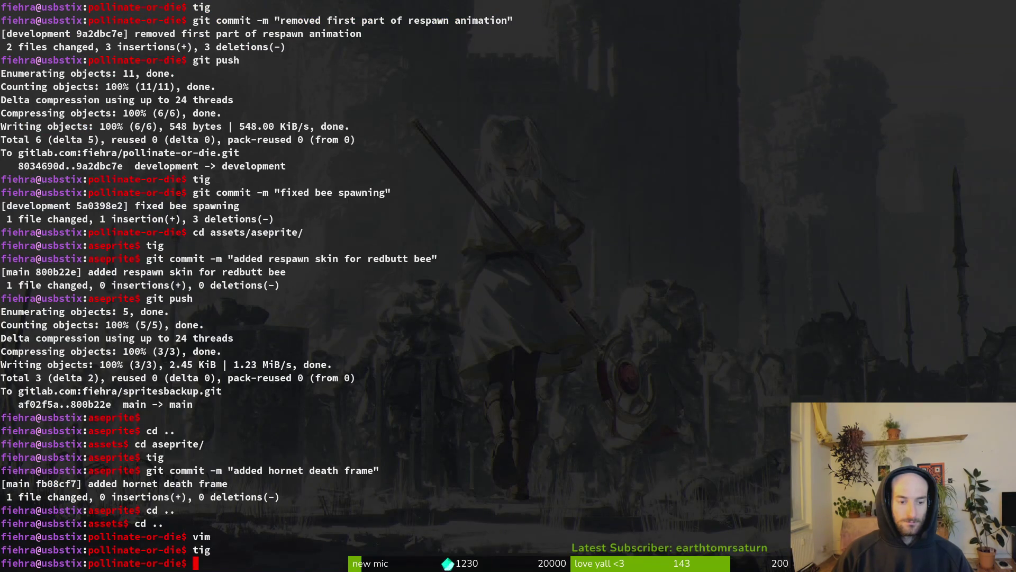
pyautogui.write('tig')
pyautogui.press('Return')
pyautogui.press('s')
pyautogui.press('j')
pyautogui.press('j')
pyautogui.press('Return')
pyautogui.press('j')
pyautogui.press('k')
pyautogui.press('k')
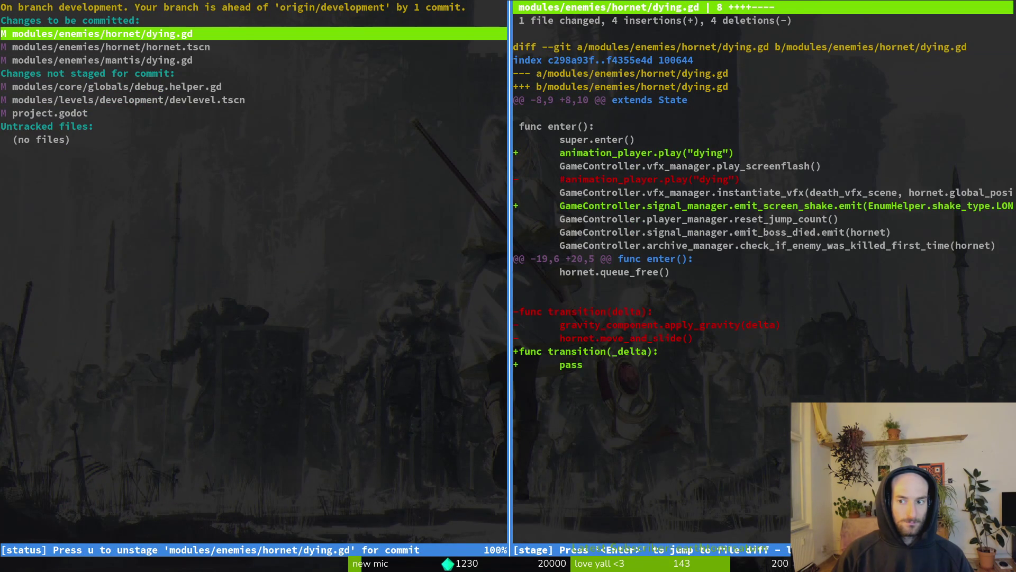
pyautogui.press('j')
pyautogui.press('j')
# Step: Open the project in Neovim and bring up the mantis dying script
pyautogui.write('qnvim .')
pyautogui.press('Return')
pyautogui.press('space')
pyautogui.press('f')
pyautogui.press('f')
pyautogui.write('mady')
pyautogui.press('Return')
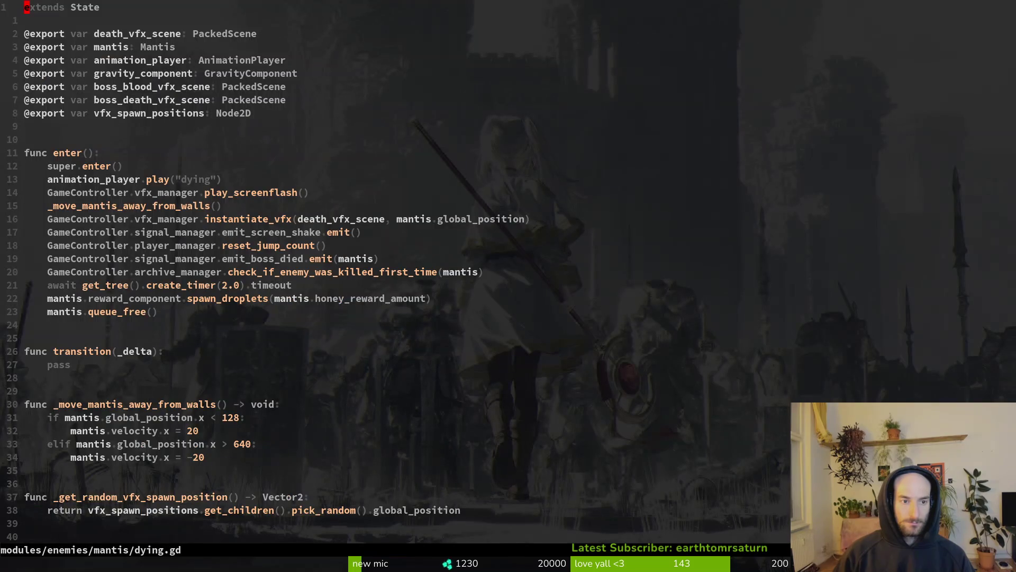
# Step: Open the hornet dying script and copy a line from it
pyautogui.press('space')
pyautogui.press('b')
pyautogui.press('d')
pyautogui.press('space')
pyautogui.press('f')
pyautogui.press('f')
pyautogui.write('hody')
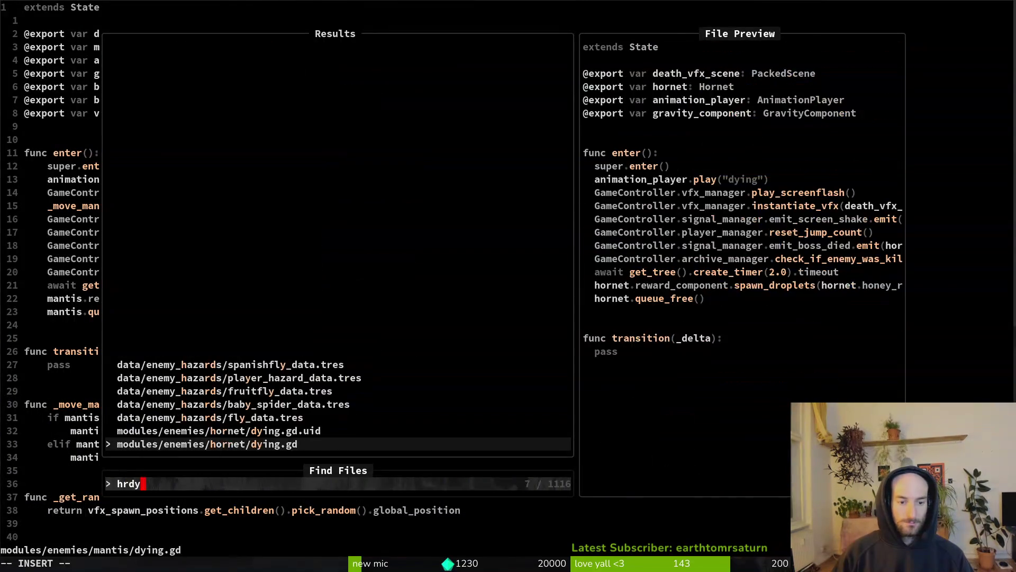
pyautogui.press('Return')
pyautogui.press('j')
pyautogui.hotkey('shift', 'v')
pyautogui.press('y')
# Step: Replace the screen-shake line in mantis dying.gd with the copied line, save, and quit
pyautogui.hotkey('ctrl', '6')
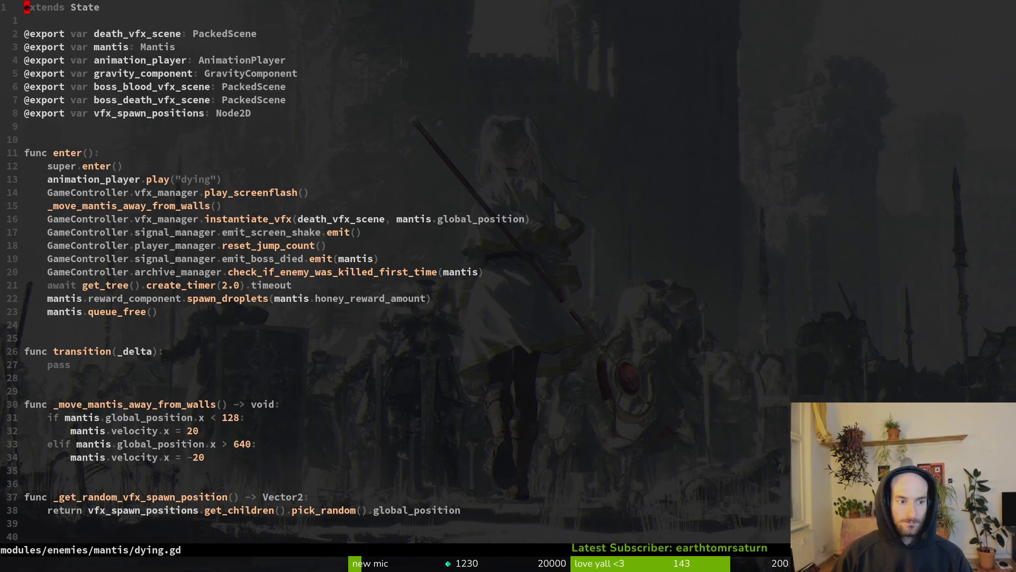
pyautogui.press('1')
pyautogui.press('6')
pyautogui.press('G')
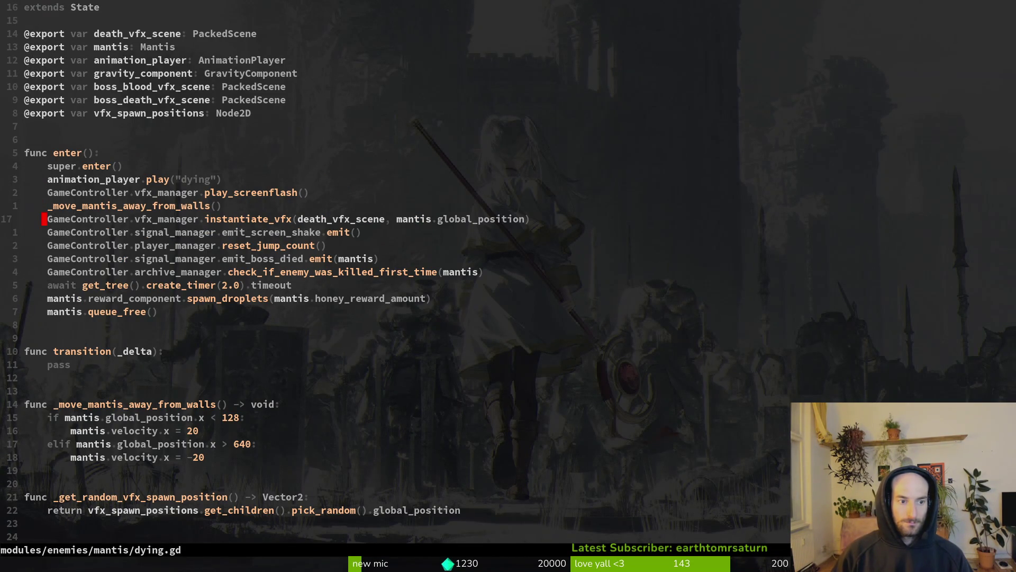
pyautogui.press('j')
pyautogui.hotkey('shift', 'v')
pyautogui.write('p:w')
pyautogui.press('Return')
pyautogui.write(':q')
pyautogui.press('Return')
# Step: Check the unstaged mantis dying script in tig status
pyautogui.write('tig')
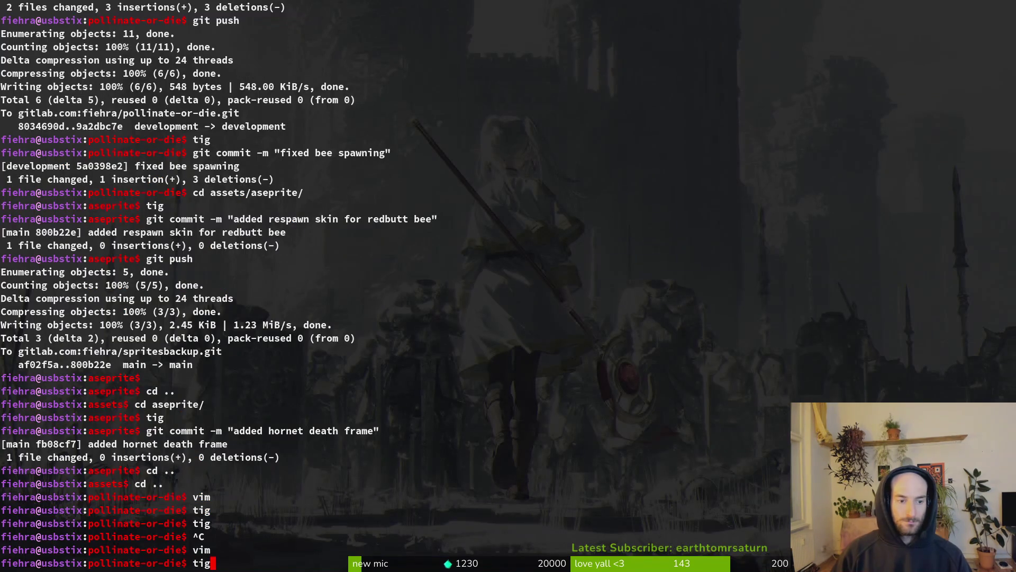
pyautogui.press('Return')
pyautogui.press('s')
pyautogui.press('j')
pyautogui.press('j')
pyautogui.press('j')
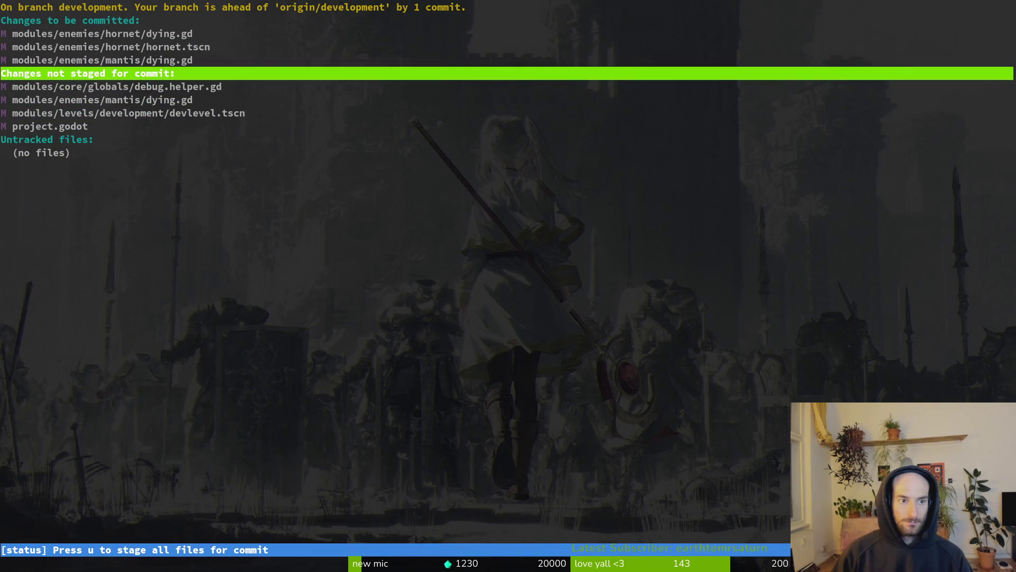
pyautogui.press('q')
pyautogui.press('q')
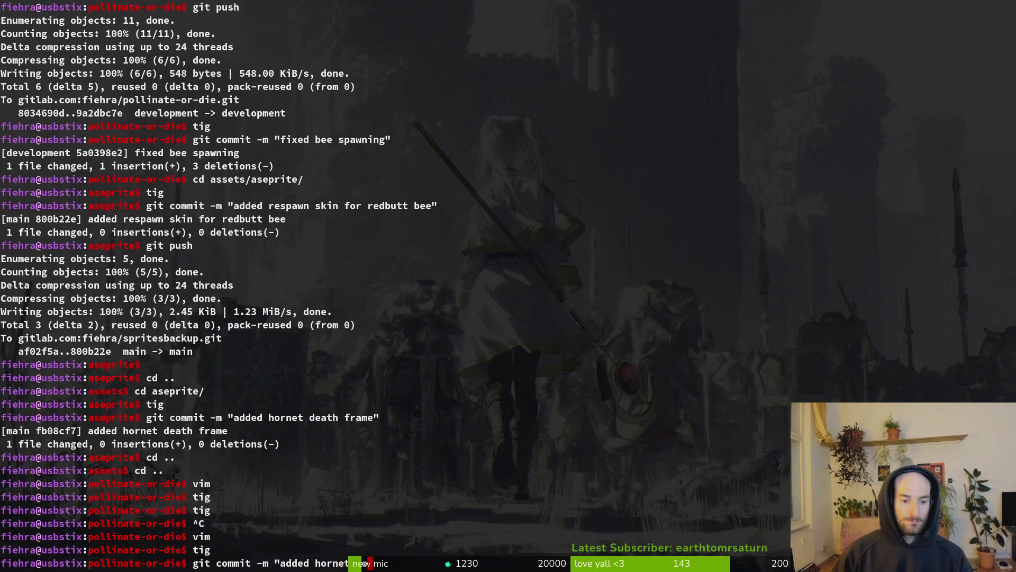
# Step: Commit as "added hornet death frame" and push to the development branch
pyautogui.press('Return')
pyautogui.write('git push')
pyautogui.press('Return')
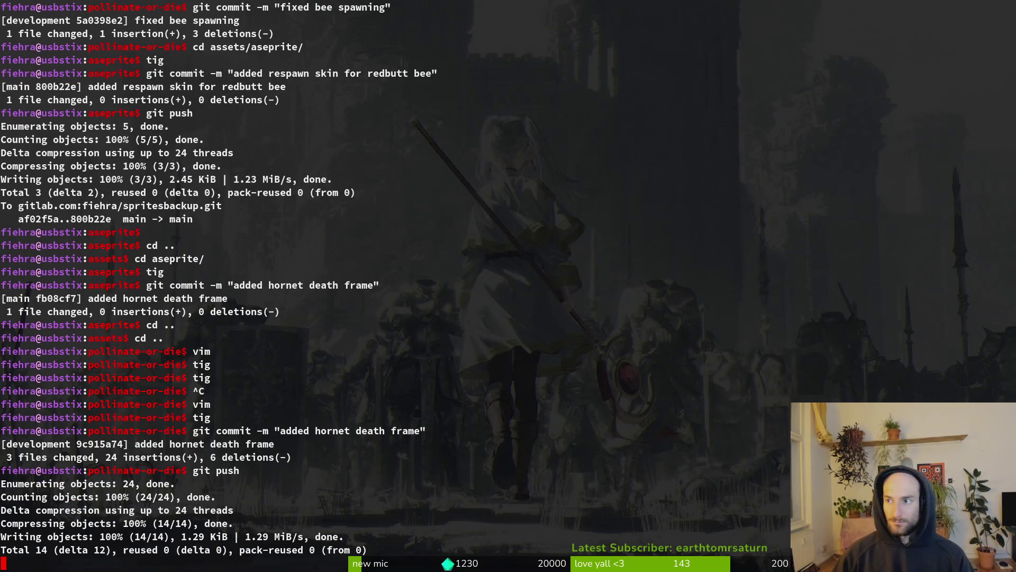
pyautogui.hotkey('ctrl', 't')
# Step: Go to the pollinate or die project's work items on GitLab
pyautogui.write('gitlab.com/fiehra/')
pyautogui.press('Return')
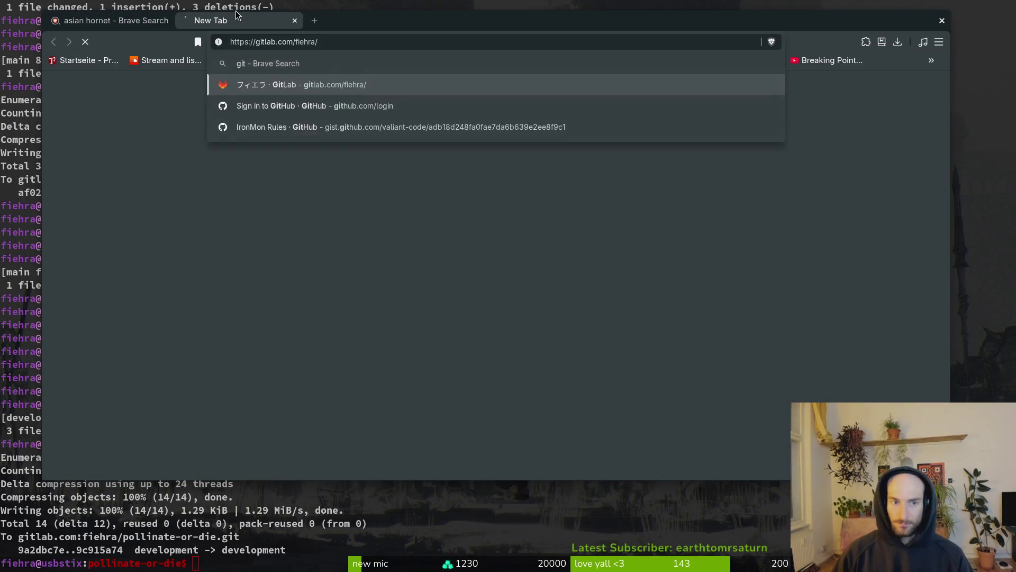
pyautogui.click(165, 20)
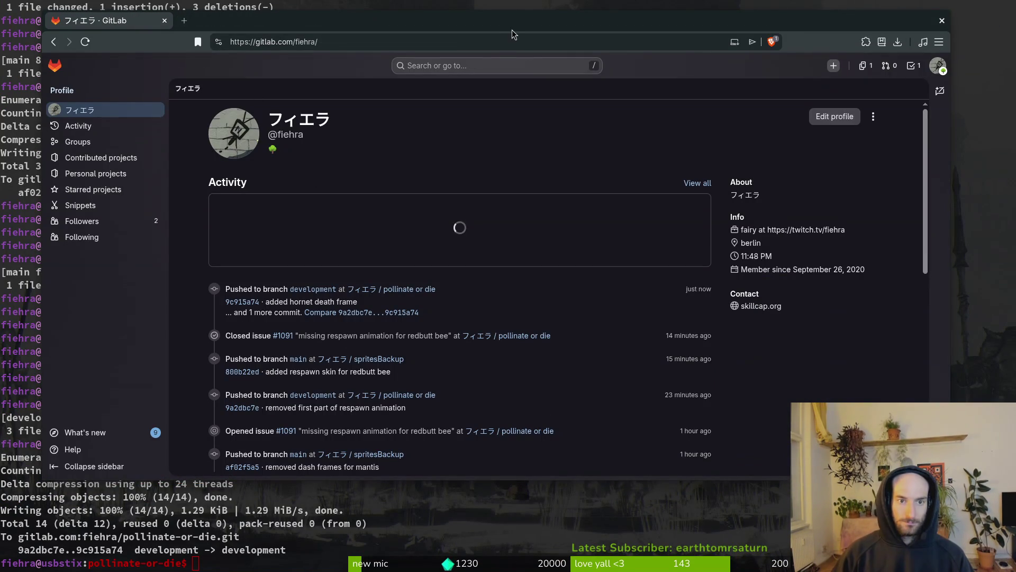
pyautogui.click(402, 288)
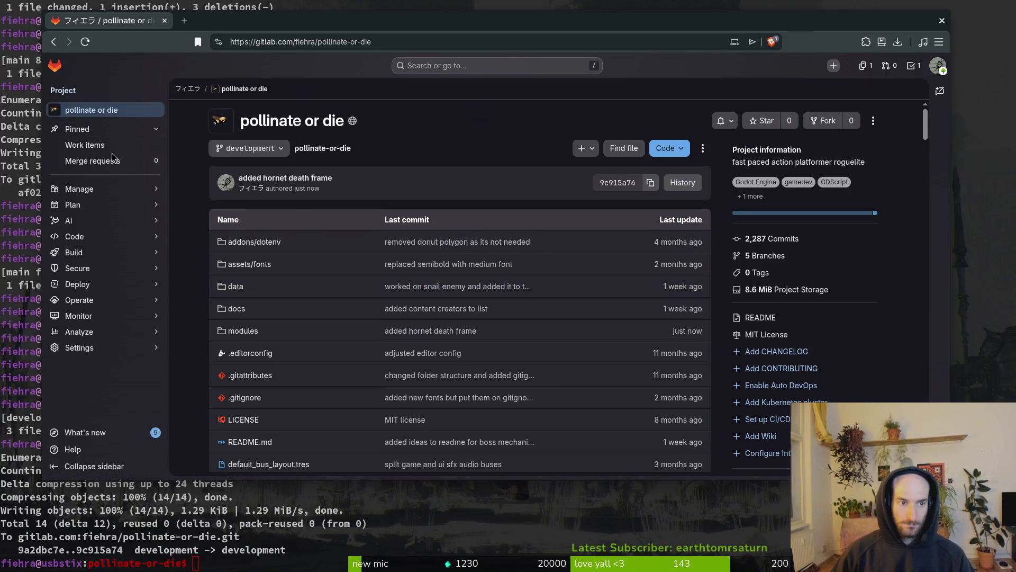
pyautogui.click(85, 144)
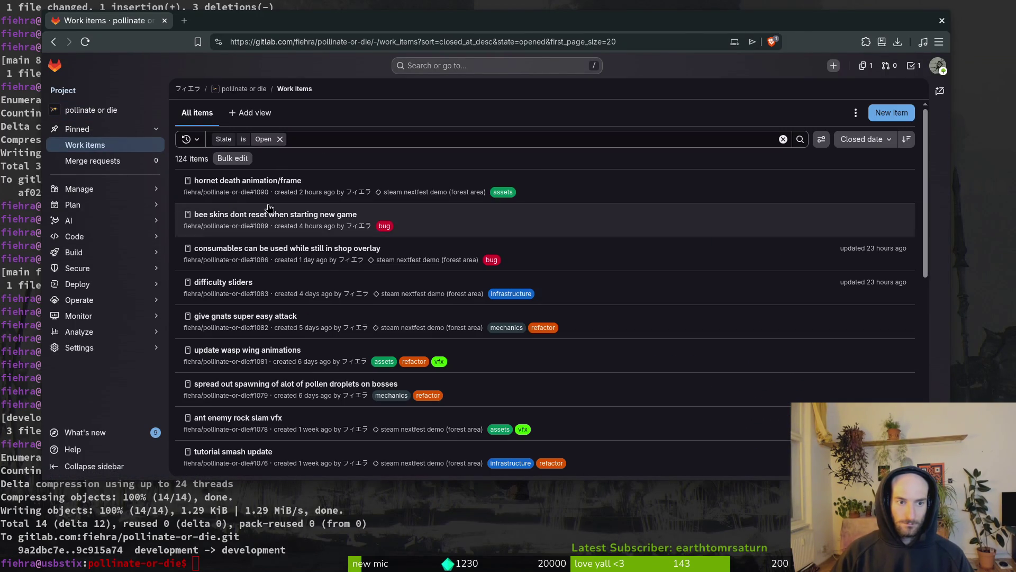
# Step: Close the "hornet death animation/frame" issue, then clear the terminal
pyautogui.click(243, 182)
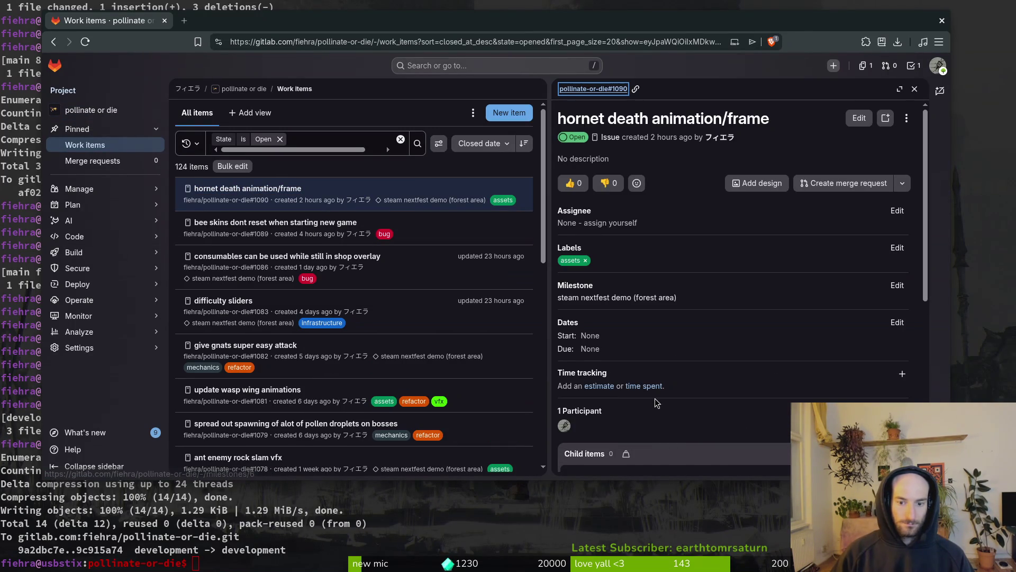
pyautogui.scroll(-2, 662, 396)
pyautogui.scroll(-5, 661, 396)
pyautogui.click(640, 455)
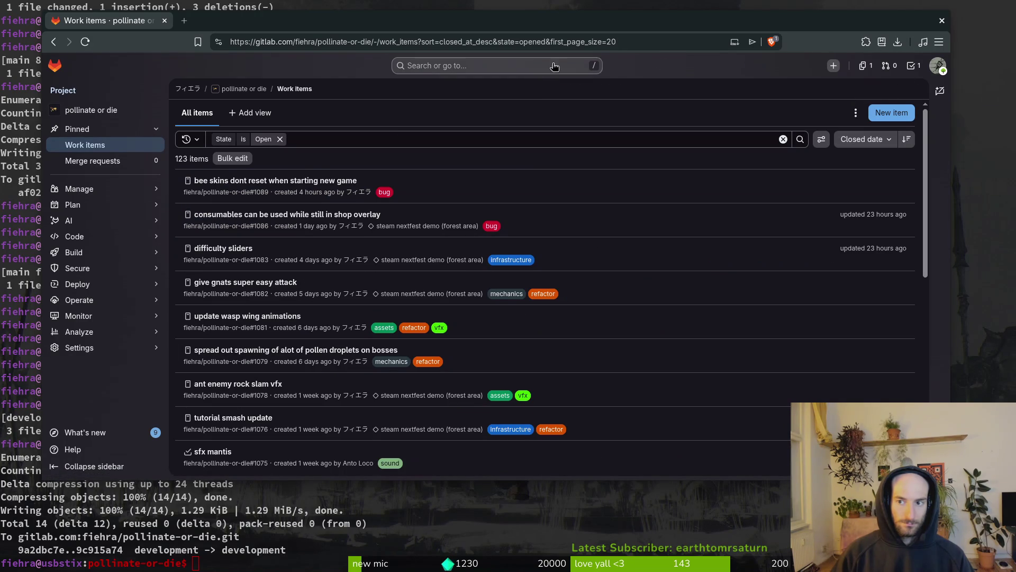
pyautogui.hotkey('alt', 'Tab')
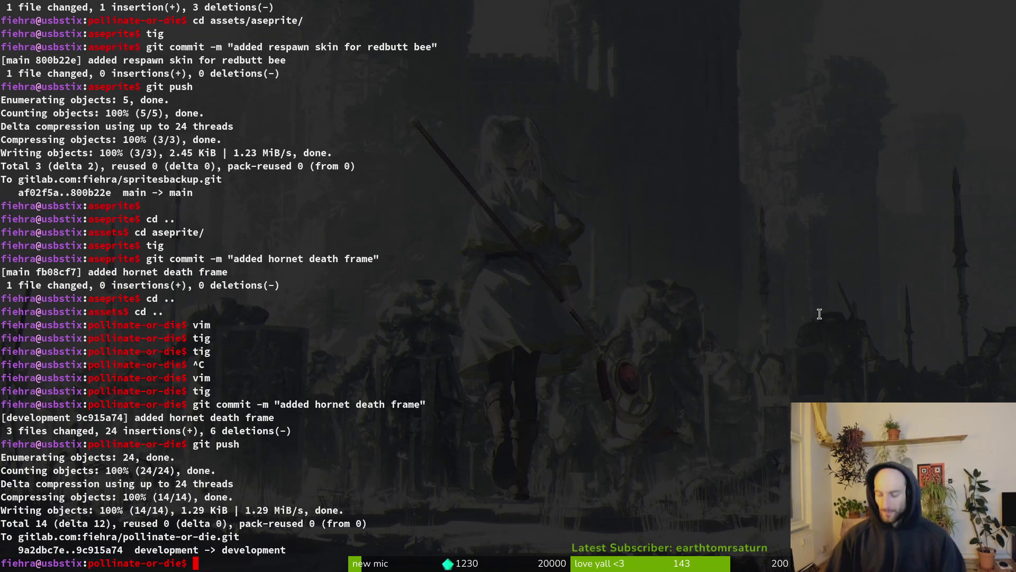
pyautogui.hotkey('ctrl', 'l')
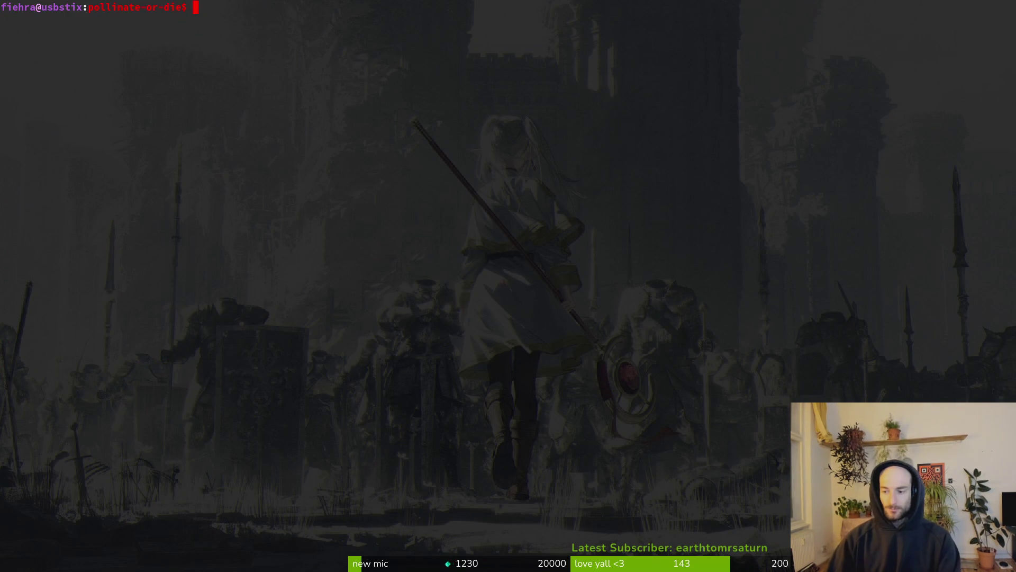